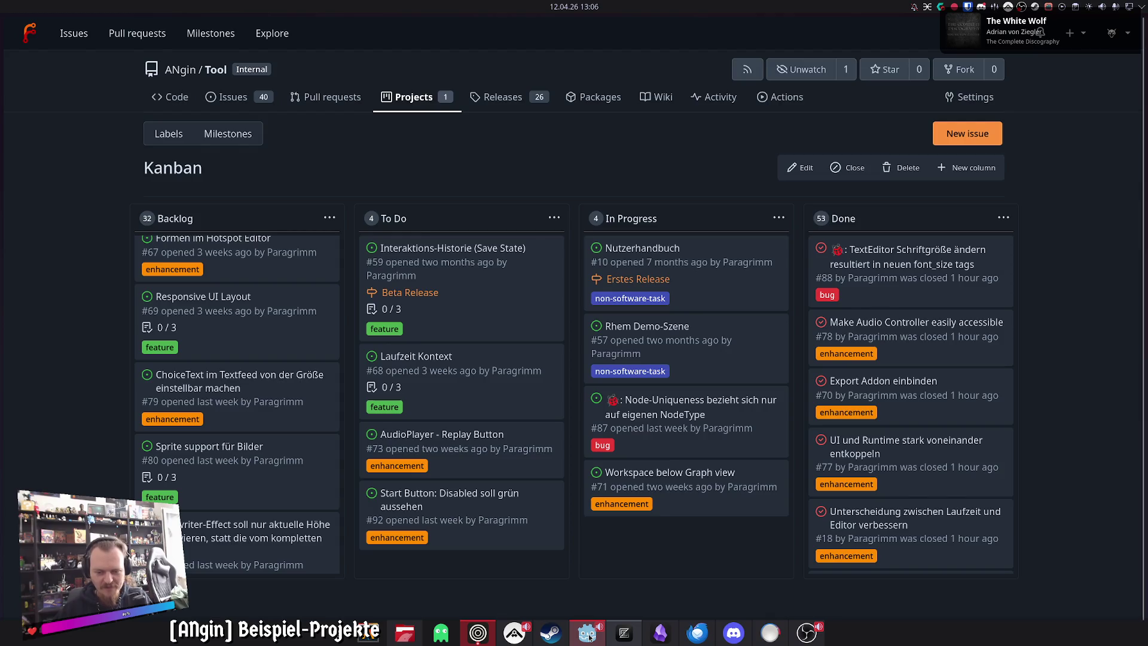
# Step: Switch from the Forgejo Kanban board to the Godot editor via the taskbar
pyautogui.click(587, 633)
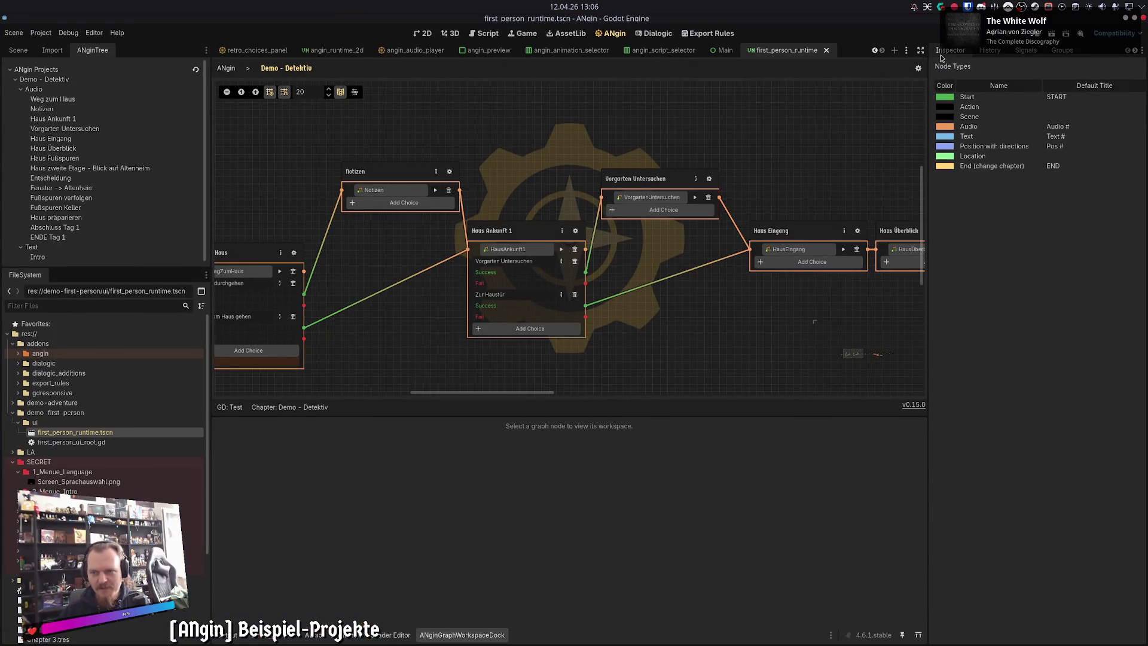
# Step: Show the FirstPersonRuntime node's properties in the Inspector and scroll through them
pyautogui.click(950, 51)
pyautogui.moveTo(1039, 382)
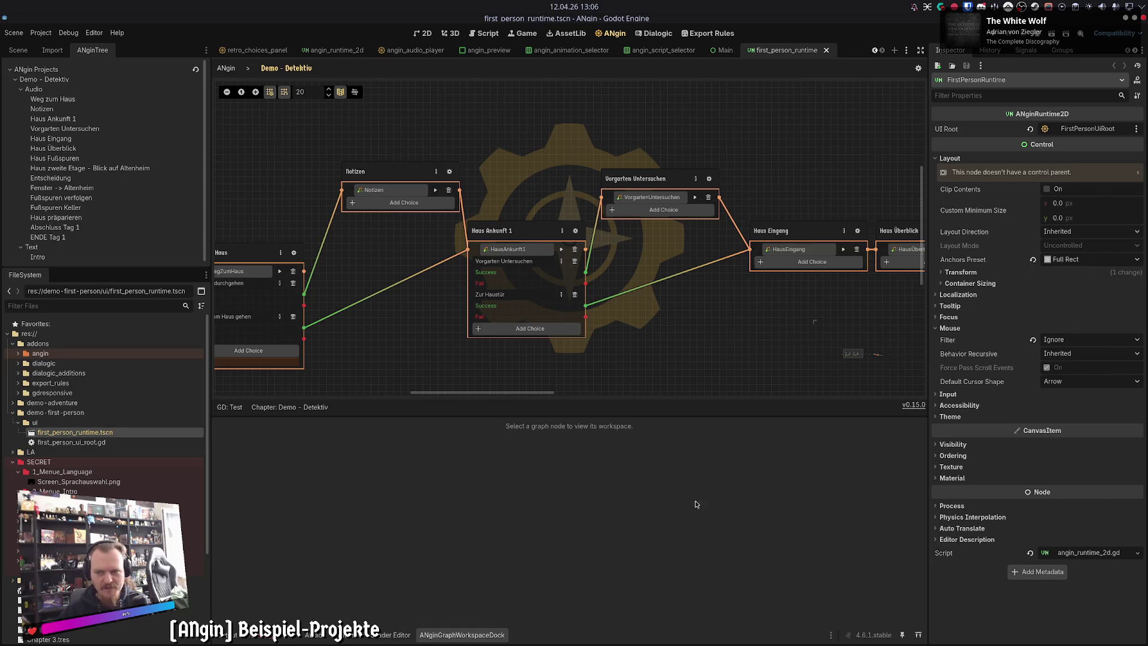
pyautogui.scroll(-2, 680, 356)
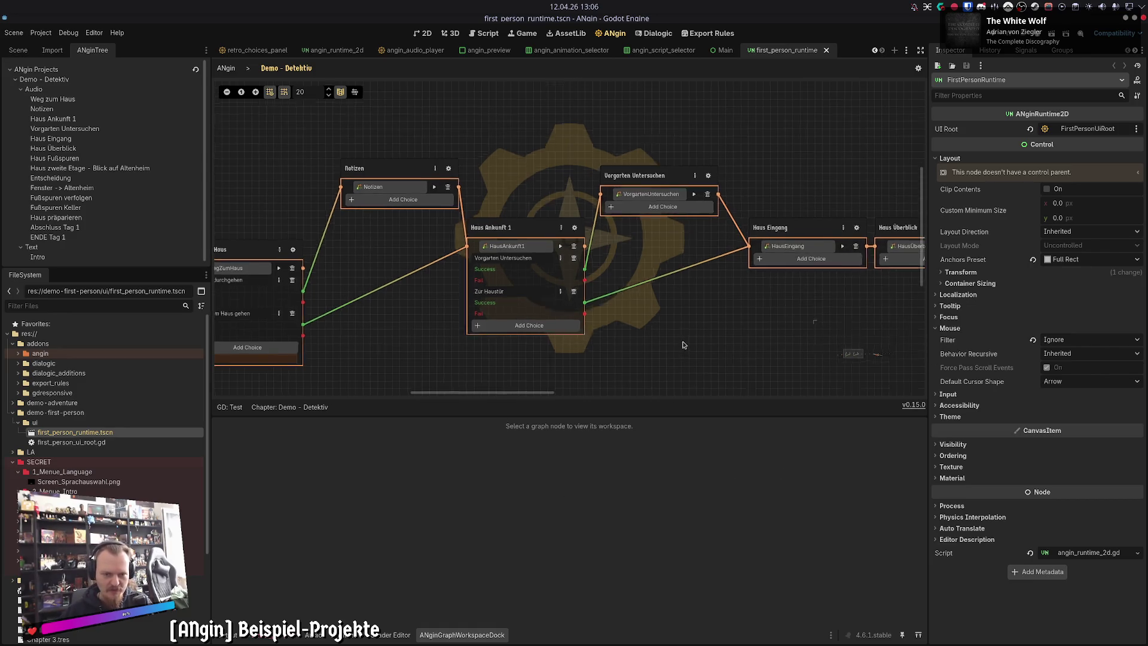
pyautogui.scroll(-2, 657, 351)
pyautogui.scroll(-2, 664, 326)
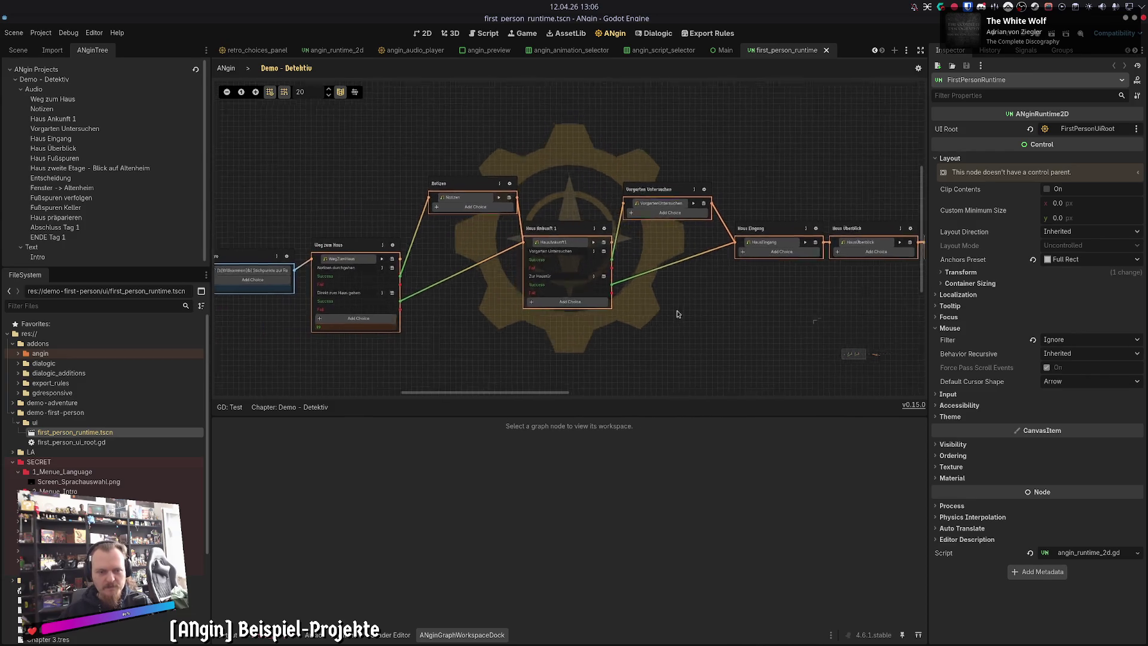
pyautogui.scroll(-1, 704, 303)
# Step: Pan across the Demo – Detektiv graph to survey its nodes from START onward
pyautogui.hscroll(-1, 535, 336)
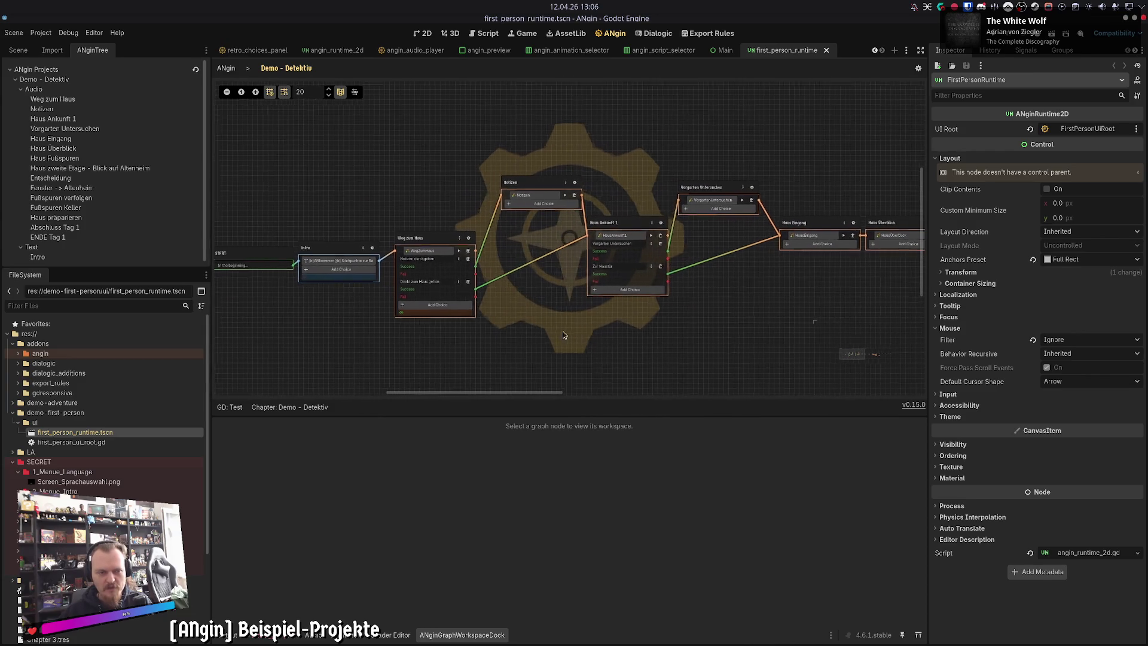
pyautogui.hscroll(3, 561, 336)
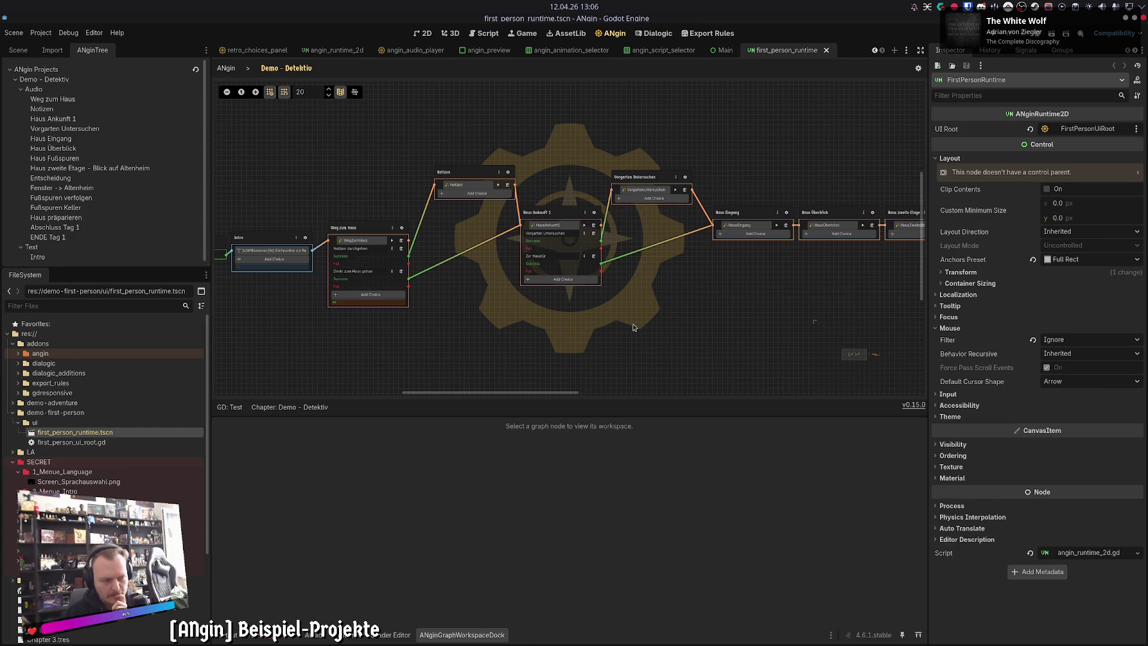
pyautogui.moveTo(634, 327); pyautogui.dragTo(711, 313)
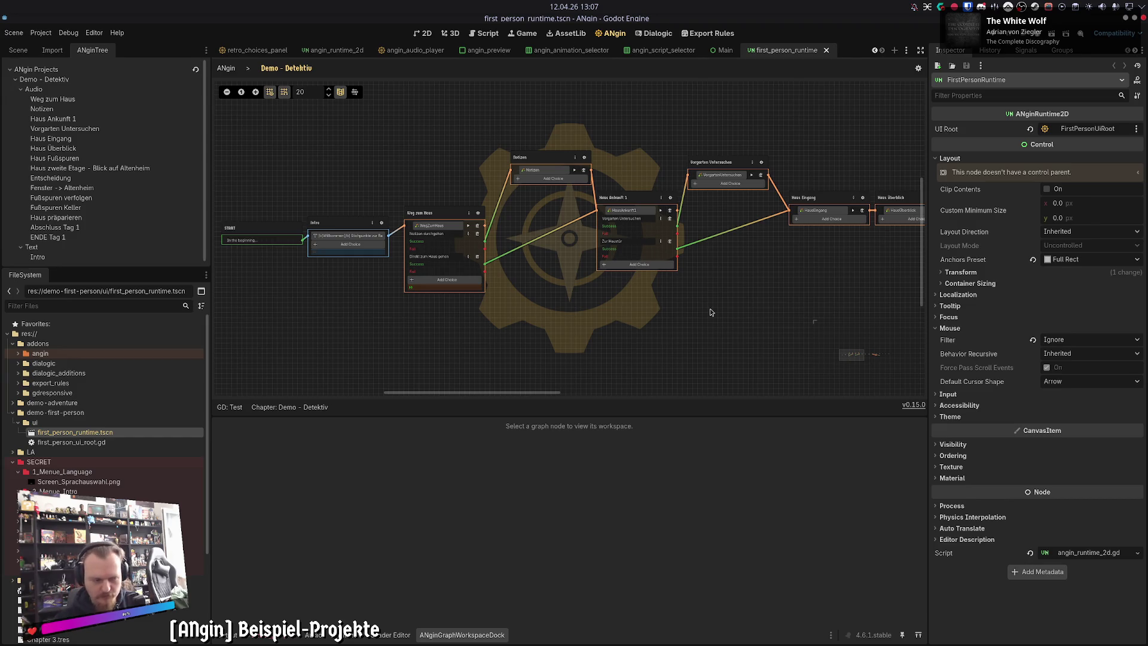
pyautogui.hscroll(5, 598, 311)
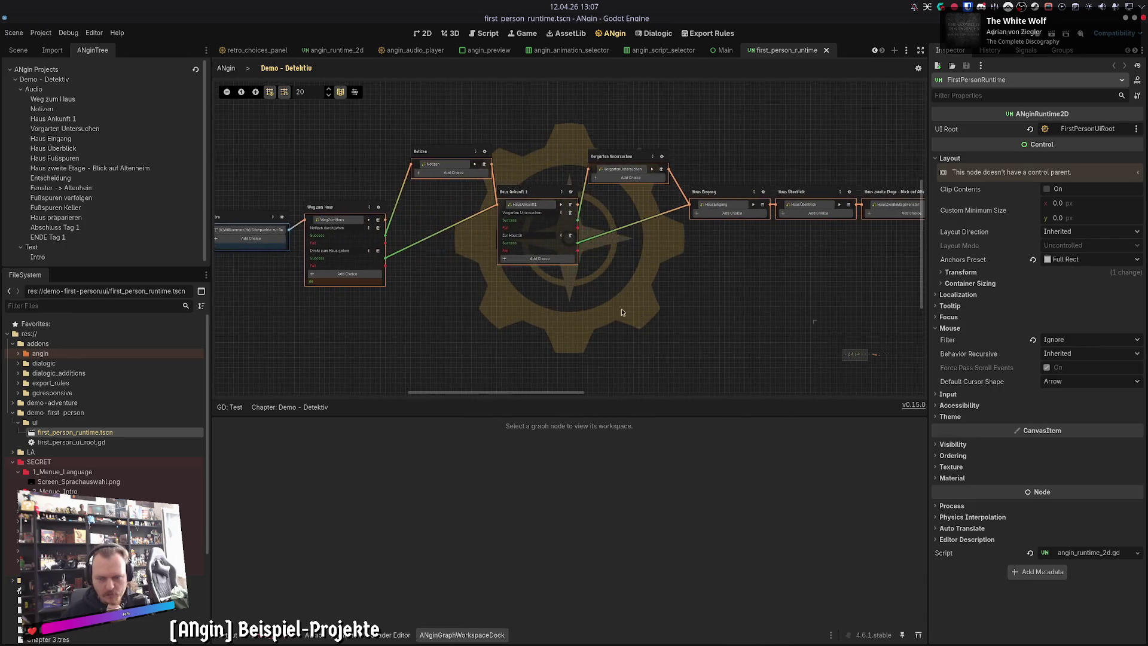
pyautogui.hscroll(5, 529, 300)
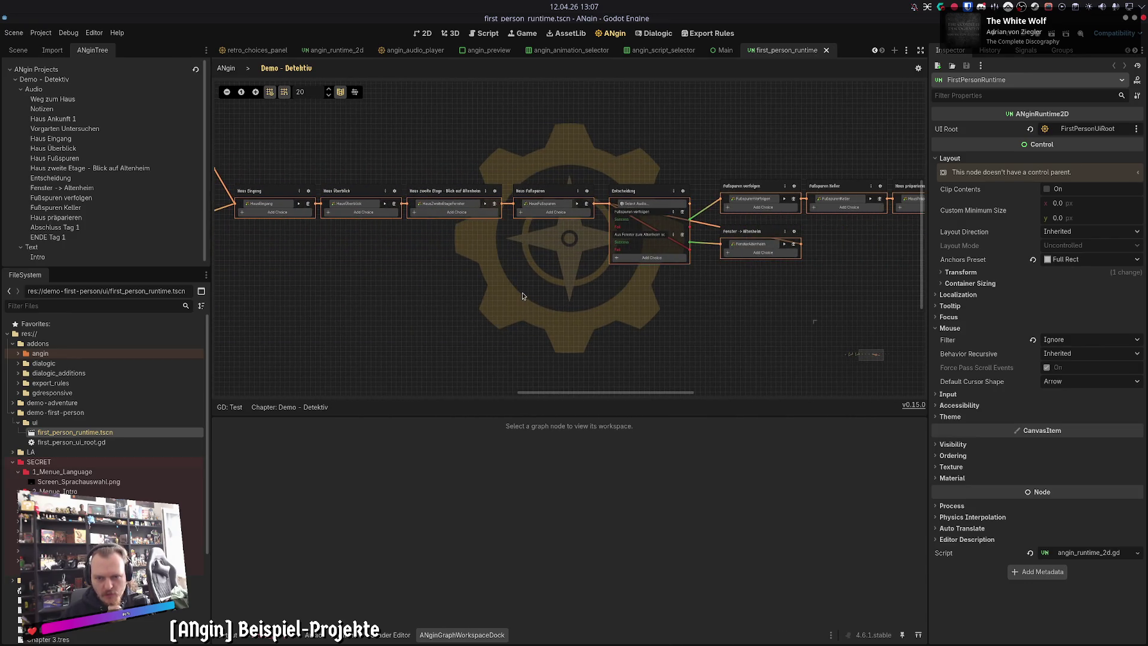
pyautogui.hscroll(-2, 598, 302)
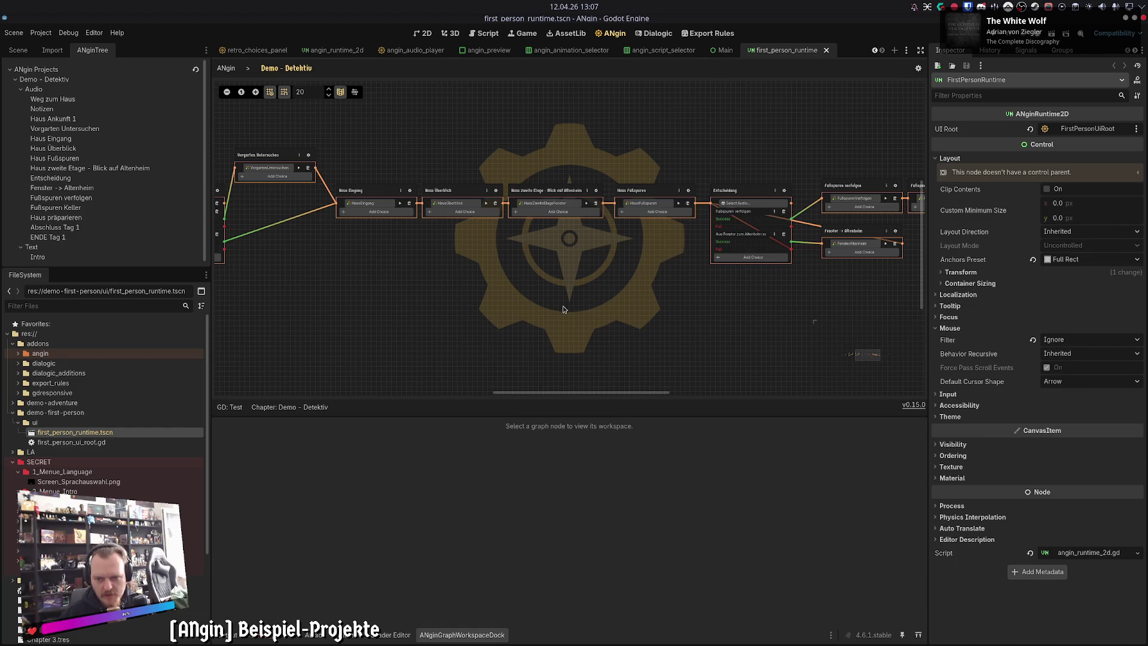
pyautogui.hscroll(-12, 564, 309)
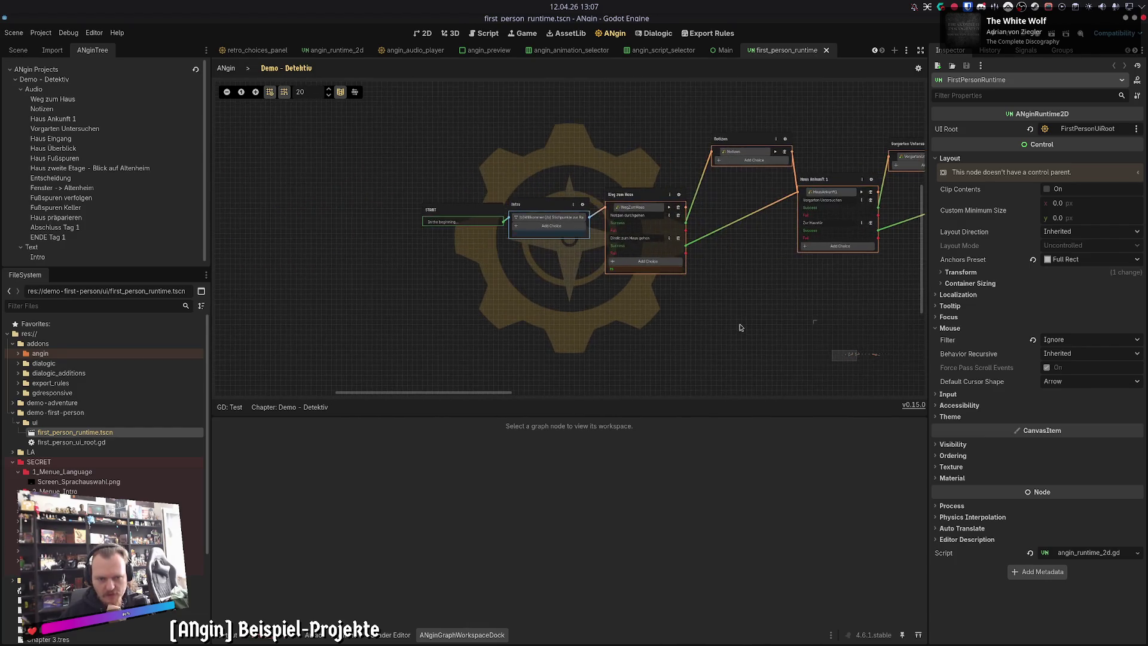
pyautogui.moveTo(740, 328); pyautogui.dragTo(627, 336)
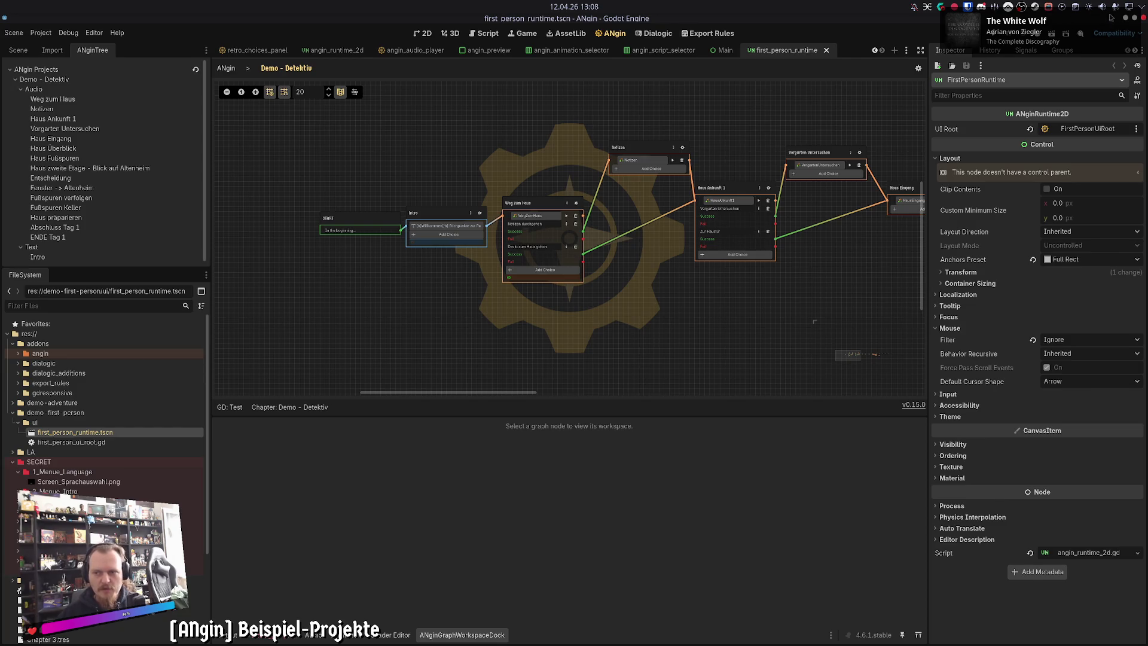
pyautogui.hotkey('alt', 'Tab')
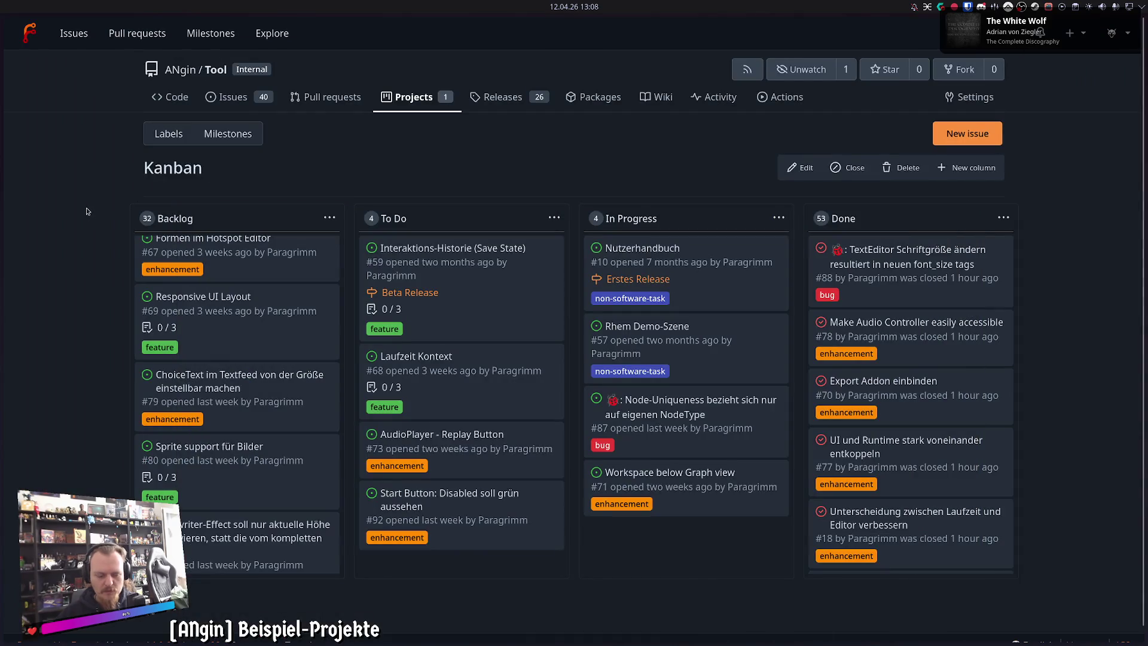
# Step: Search Startpage for 'ren py visual novel' and open Ren'Py's Demo Script Example page
pyautogui.hotkey('ctrl', 'l')
pyautogui.write('ren py visual n')
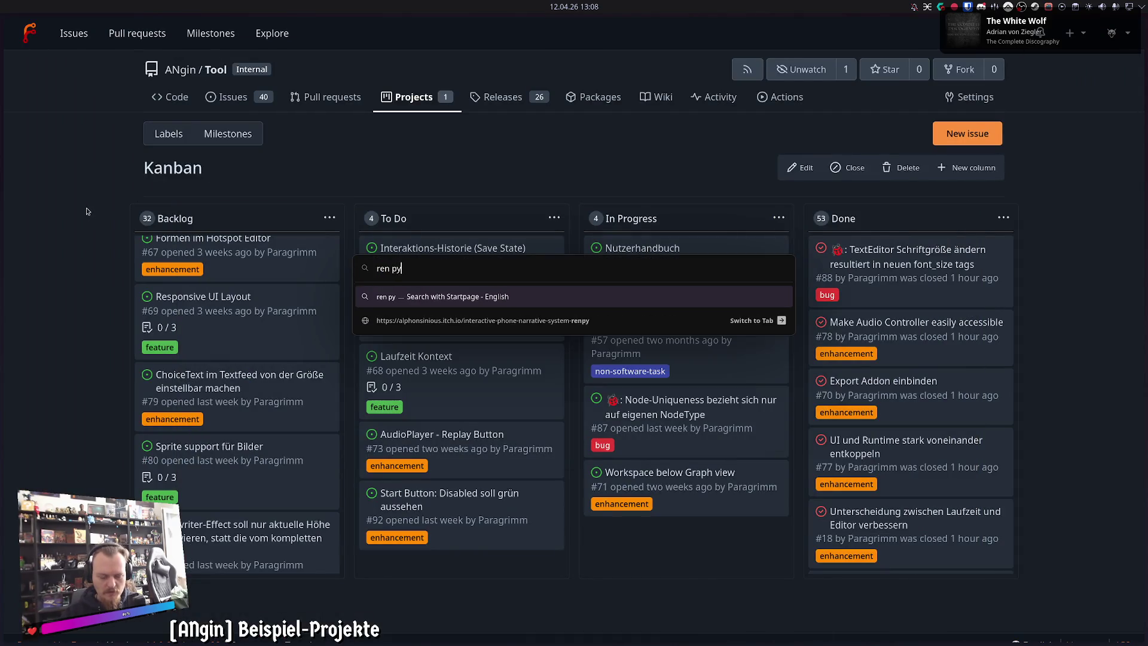
pyautogui.press('BackSpace')
pyautogui.press('BackSpace')
pyautogui.press('BackSpace')
pyautogui.write('novel')
pyautogui.press('Return')
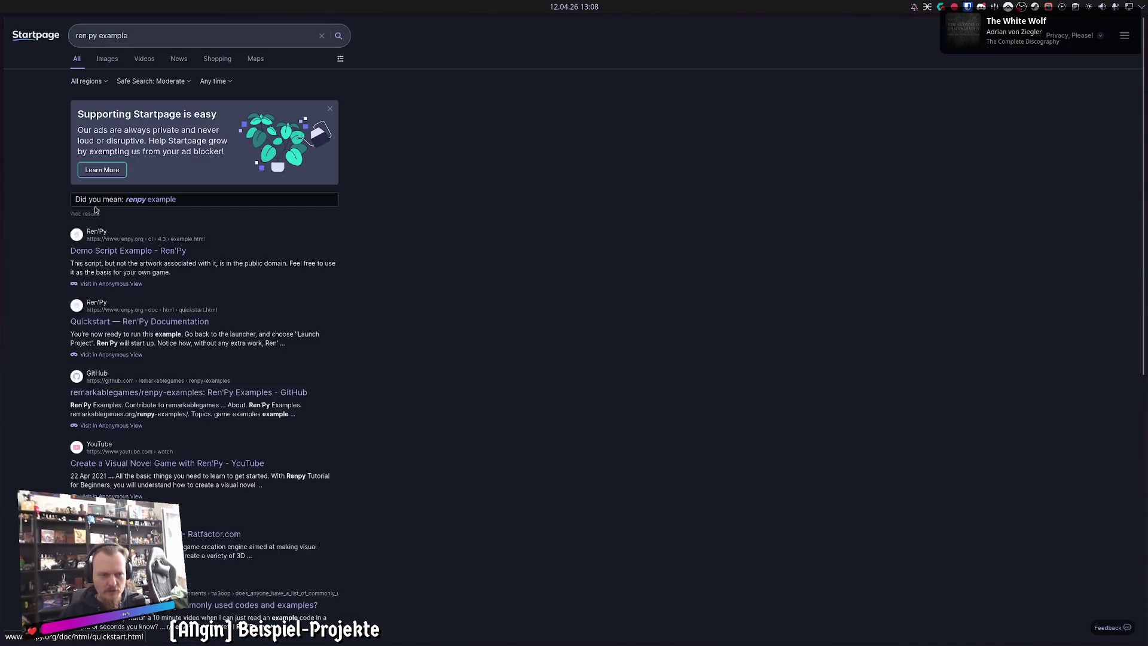
pyautogui.click(93, 449)
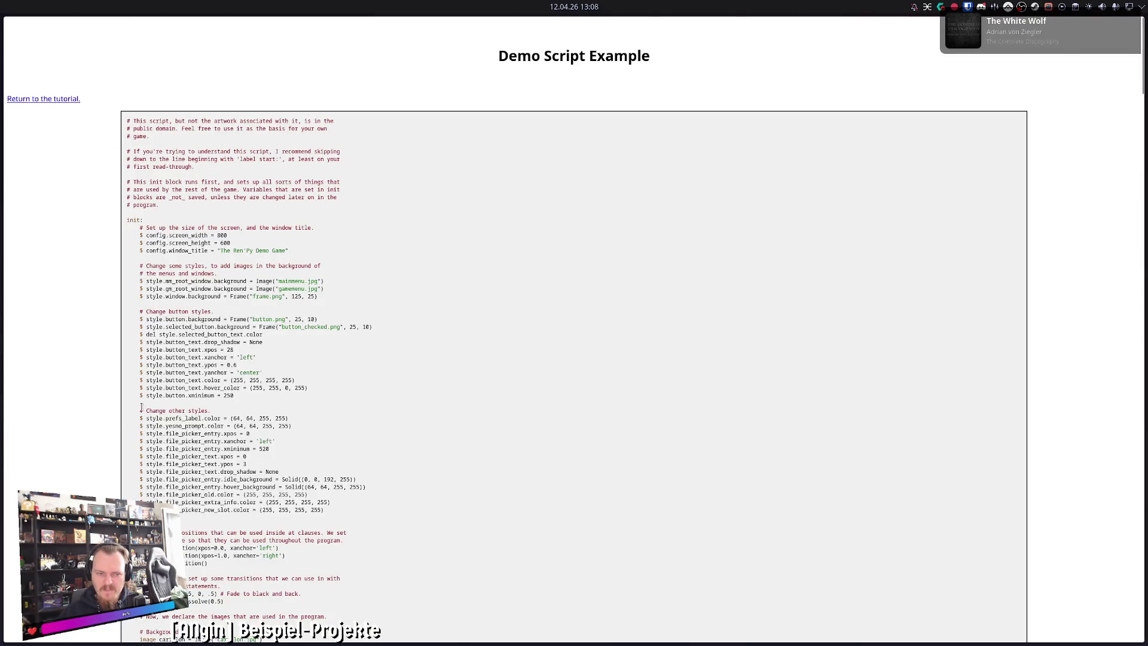
# Step: Read the opening of the demo script, including the Backgrounds and Character definition lines
pyautogui.moveTo(260, 408)
pyautogui.mouseDown()
pyautogui.moveTo(194, 166)
pyautogui.moveTo(127, 118)
pyautogui.mouseUp()
pyautogui.click(373, 433)
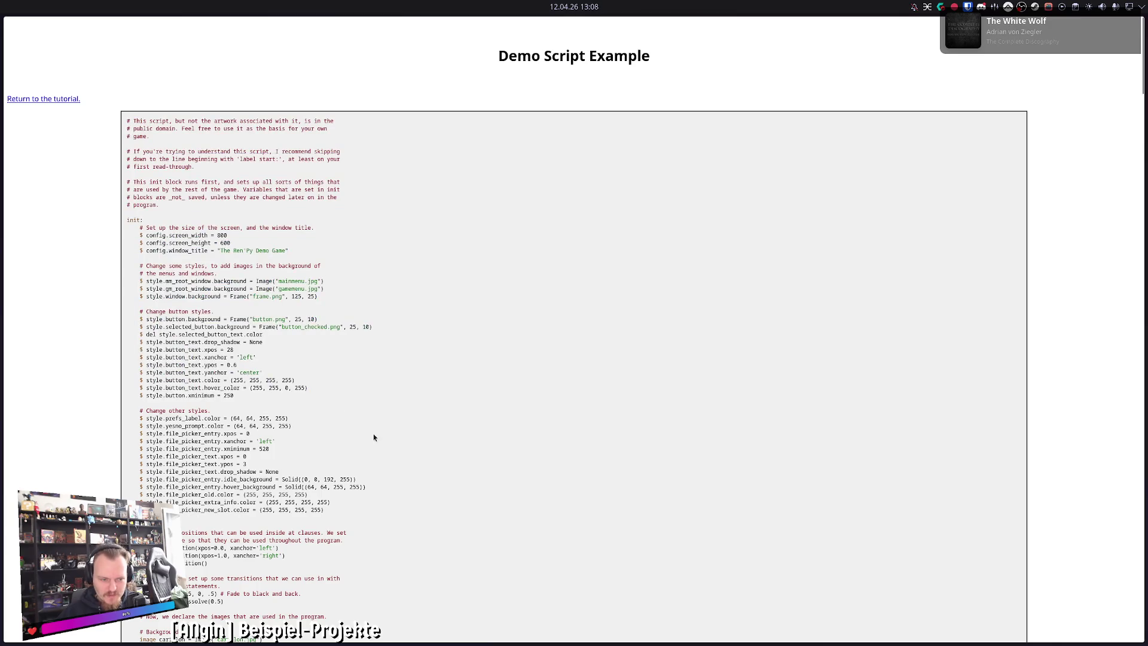
pyautogui.scroll(-1, 380, 434)
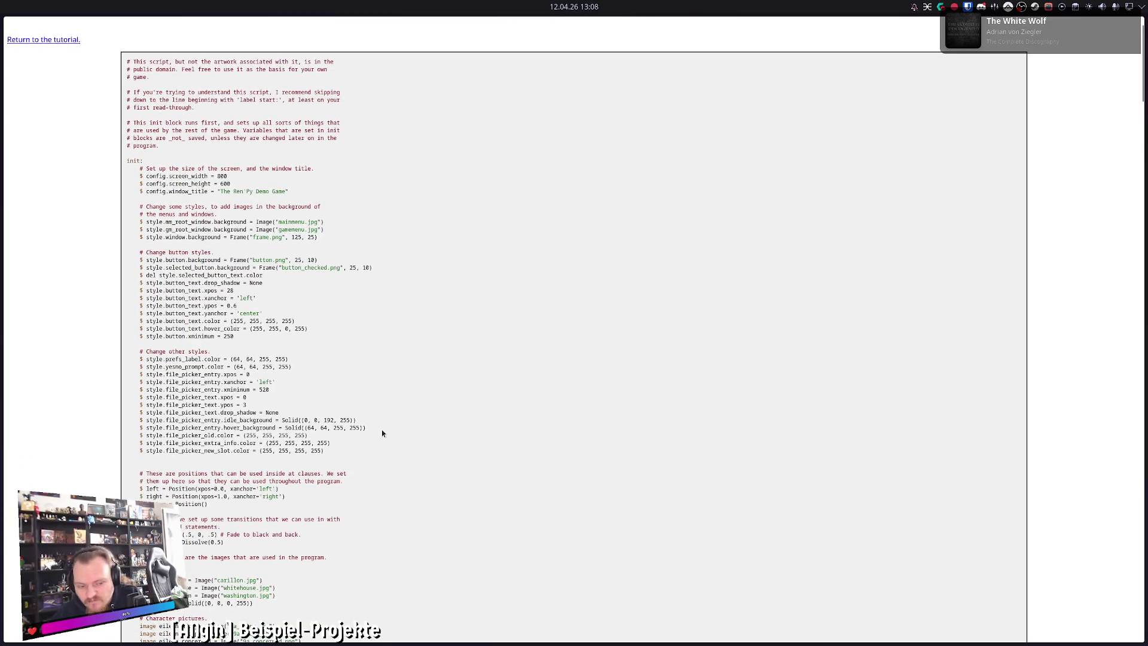
pyautogui.scroll(-4, 383, 433)
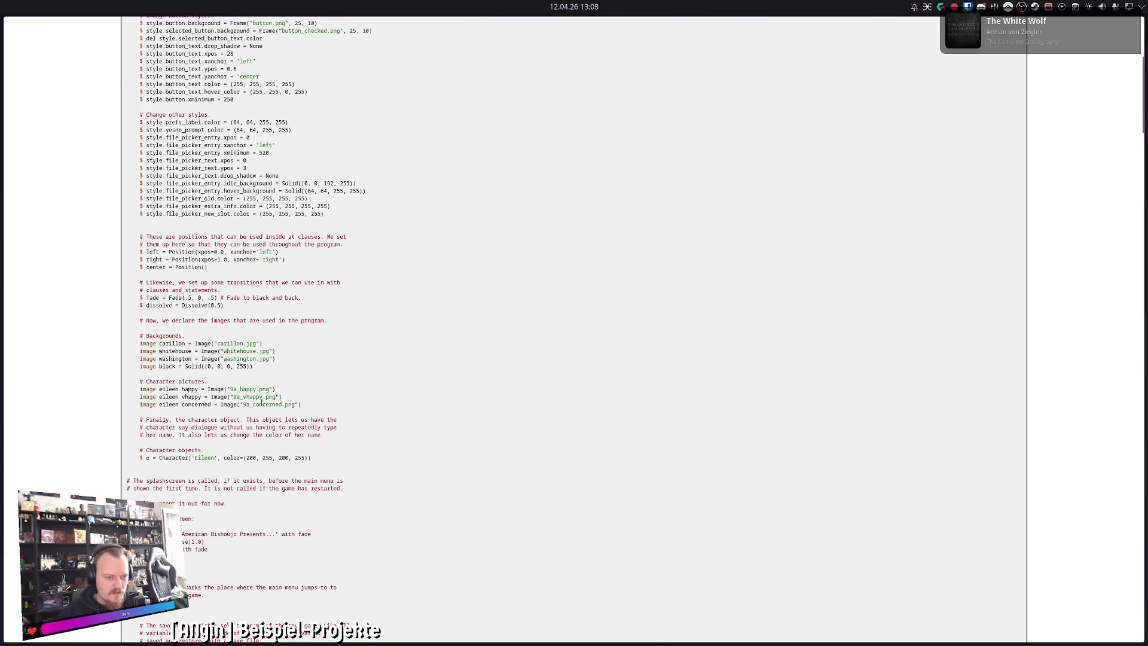
pyautogui.moveTo(146, 336); pyautogui.dragTo(391, 474)
pyautogui.click(392, 474)
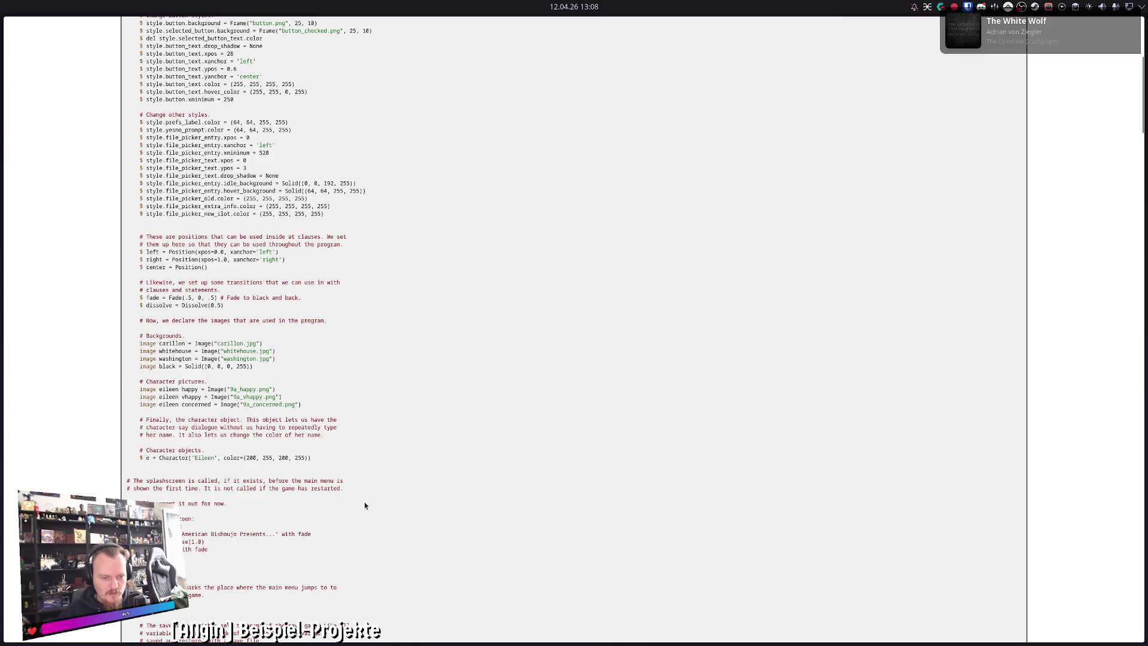
pyautogui.scroll(-1, 364, 505)
pyautogui.scroll(-1, 366, 506)
pyautogui.scroll(-4, 365, 505)
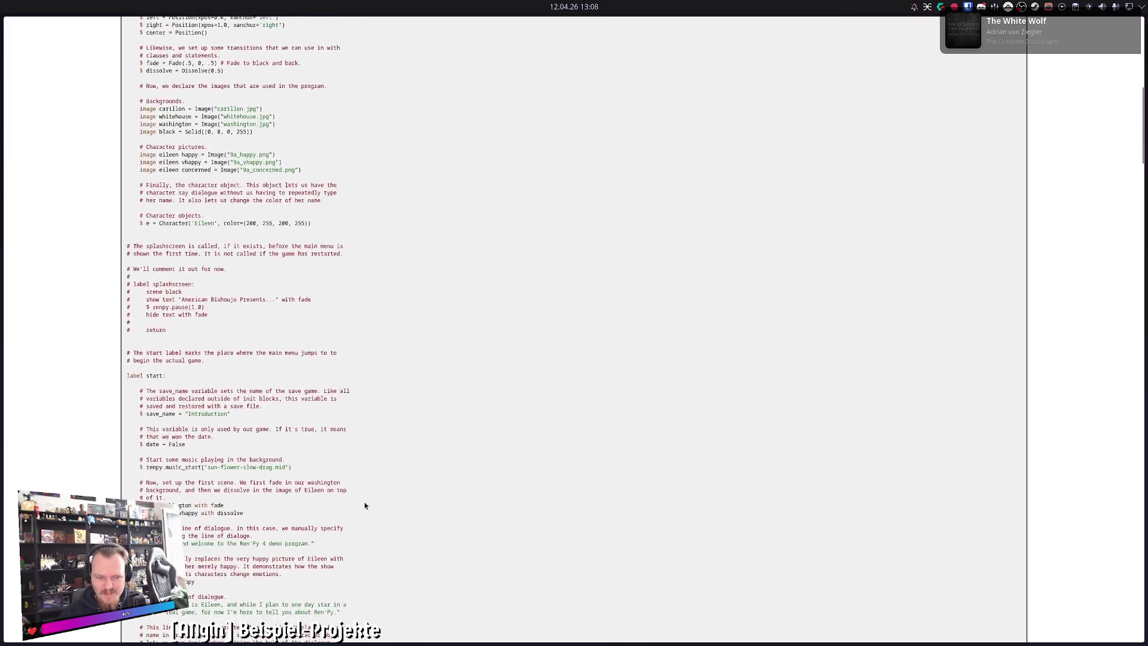
pyautogui.scroll(-5, 365, 505)
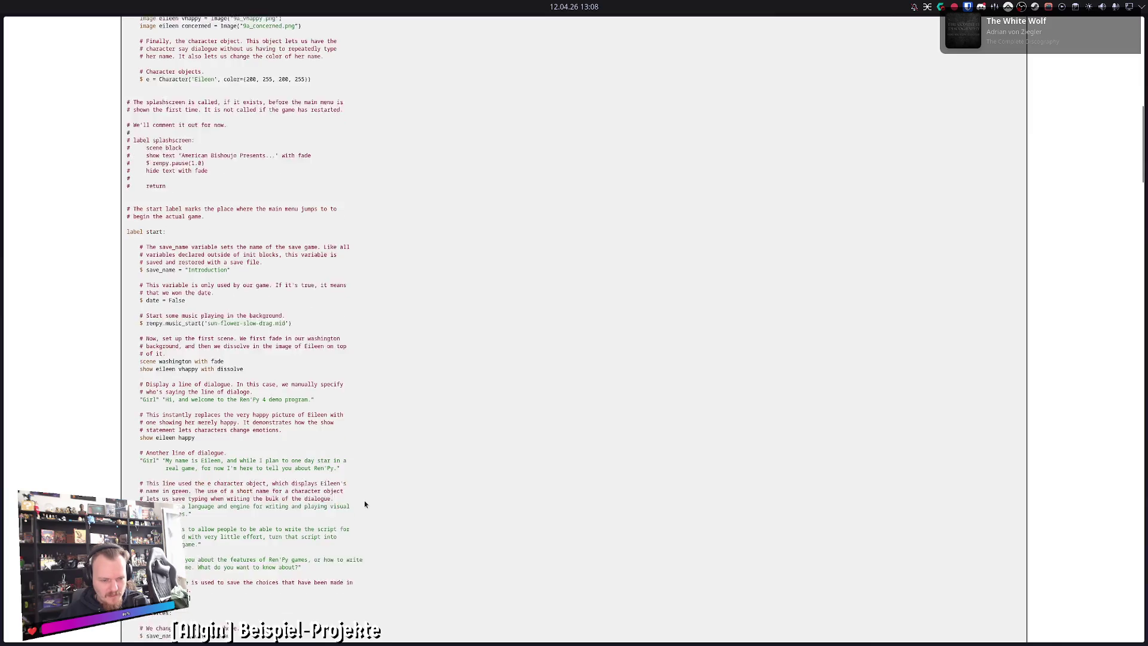
pyautogui.scroll(-8, 363, 504)
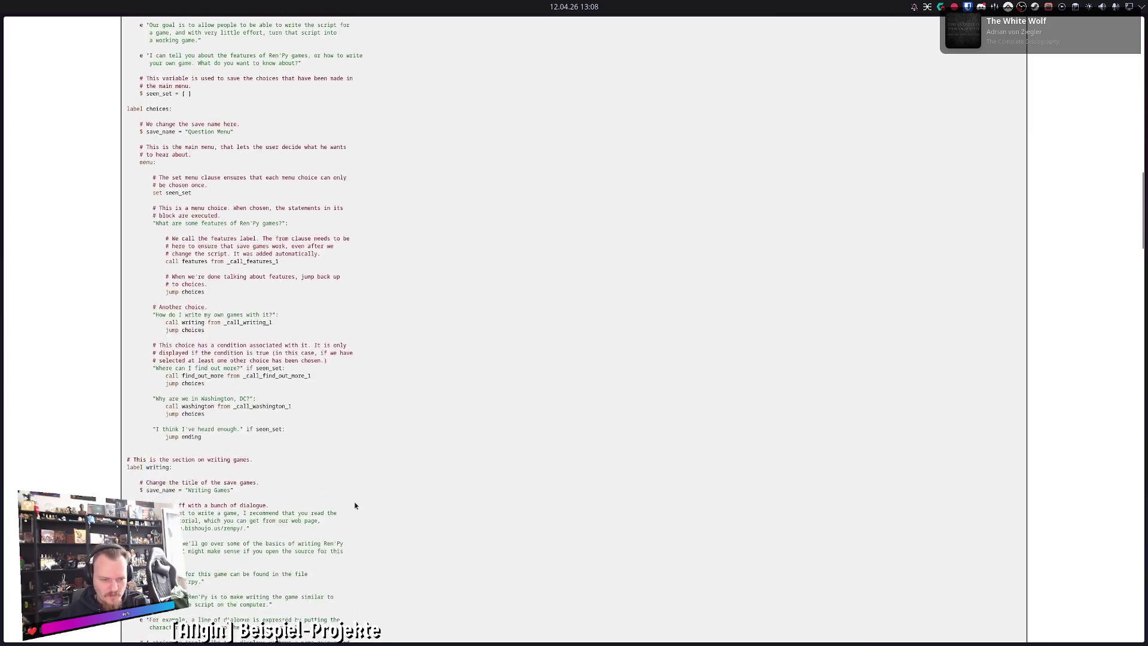
pyautogui.scroll(-7, 375, 488)
pyautogui.scroll(-3, 375, 488)
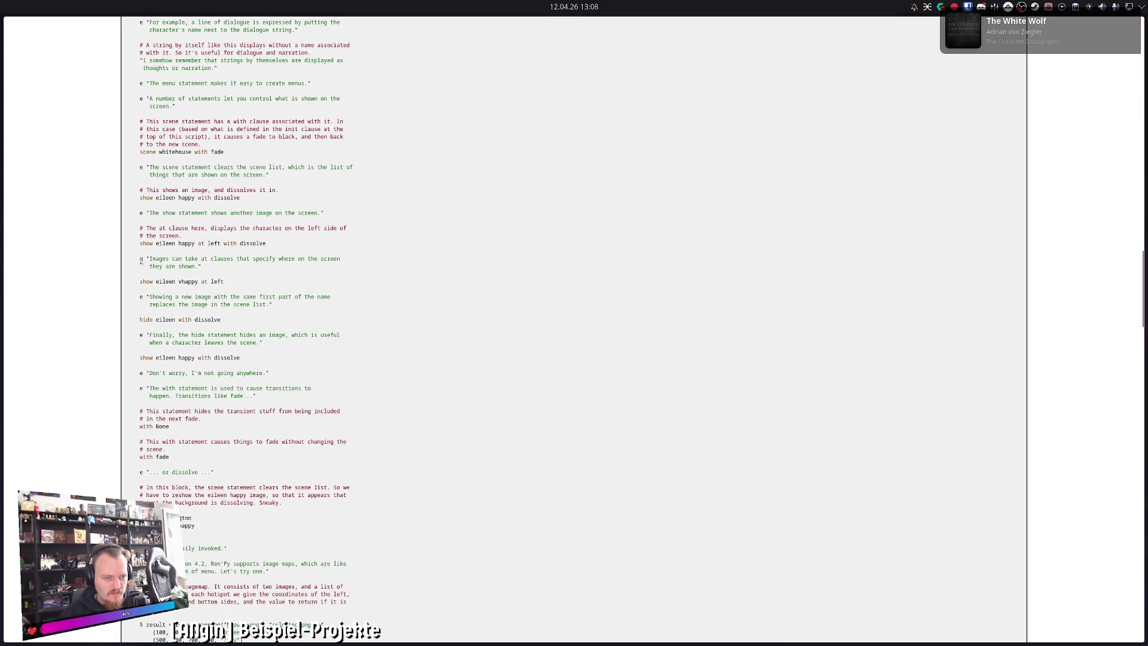
# Step: Study the at-clause lines, picking out the words vhappy, left and dissolve
pyautogui.moveTo(146, 256)
pyautogui.mouseDown()
pyautogui.moveTo(201, 267)
pyautogui.moveTo(176, 281)
pyautogui.mouseUp()
pyautogui.click(177, 275)
pyautogui.click(181, 281)
pyautogui.doubleClick(181, 281)
pyautogui.doubleClick(216, 281)
pyautogui.click(212, 282)
pyautogui.doubleClick(252, 243)
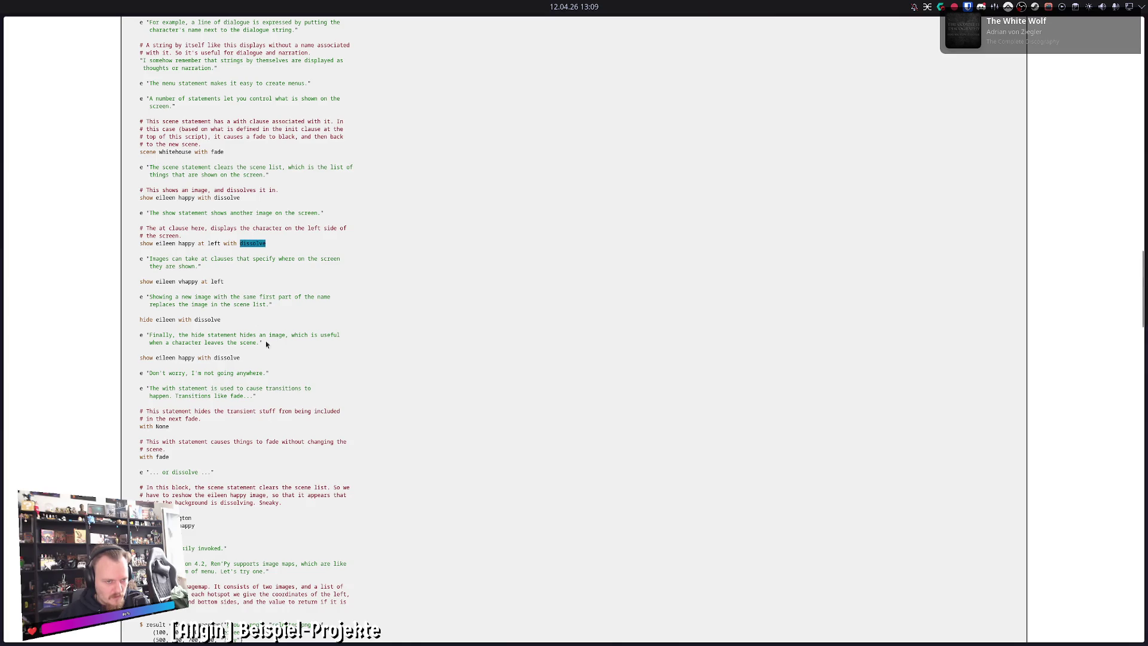
pyautogui.click(268, 345)
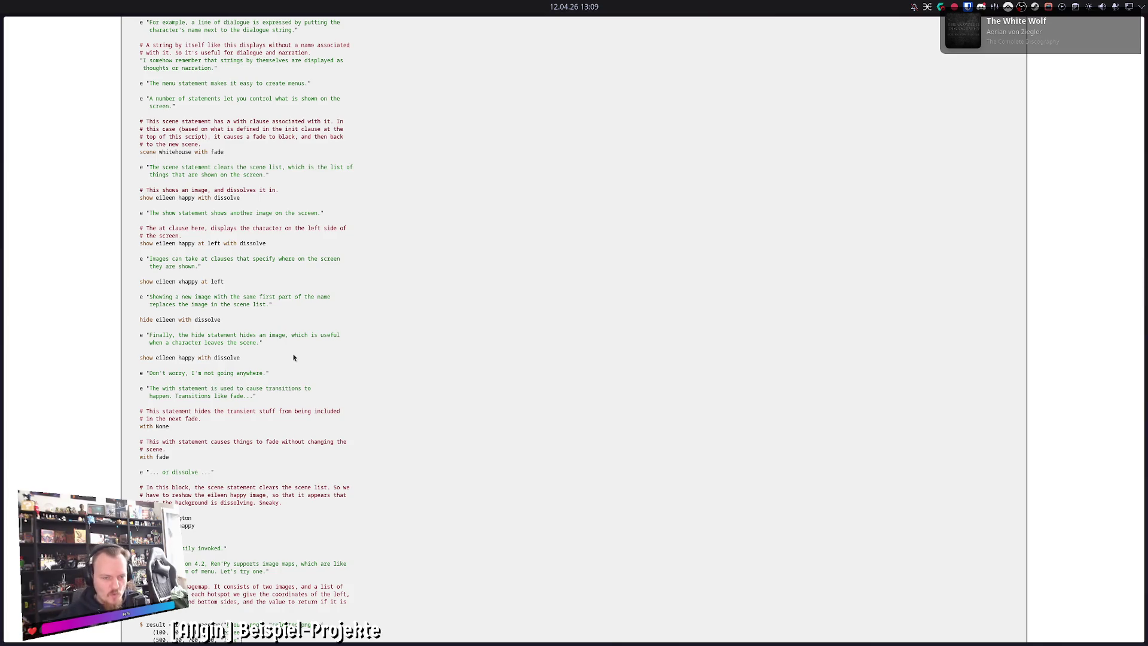
# Step: Scroll to the script's ending, return to the search results and close that tab
pyautogui.scroll(-20, 294, 358)
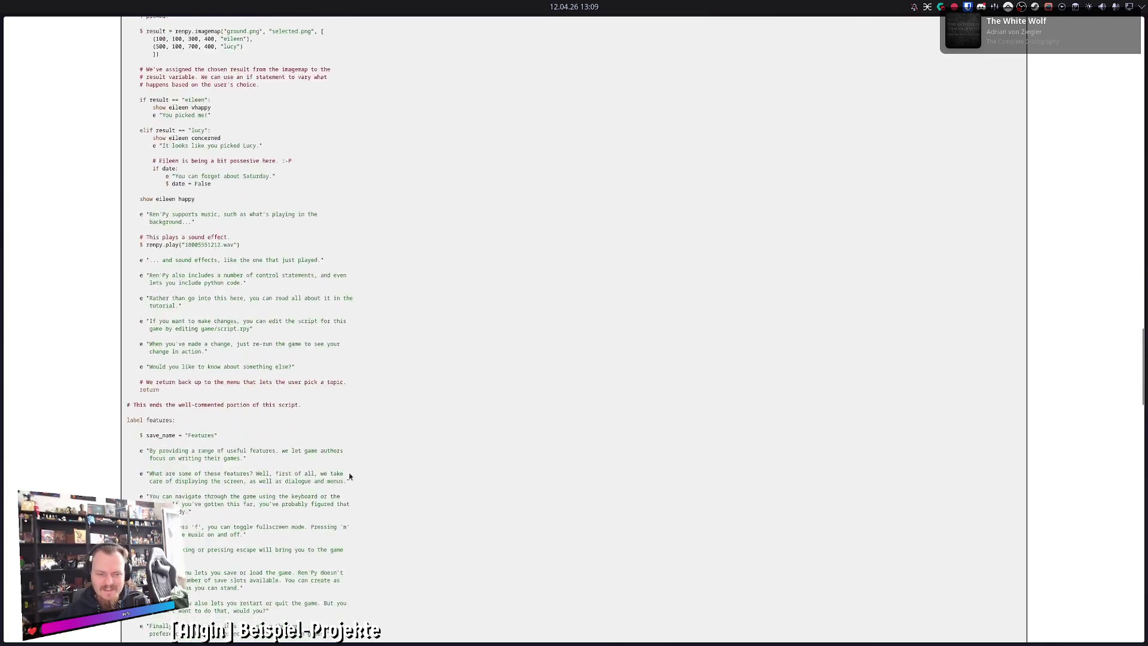
pyautogui.scroll(-15, 351, 474)
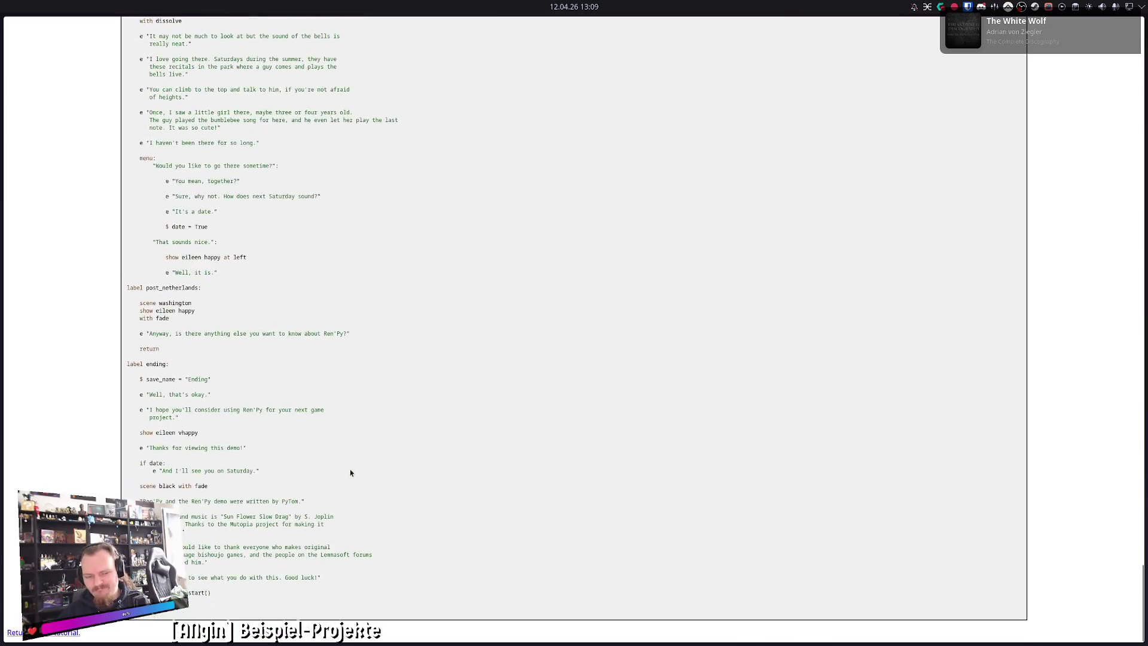
pyautogui.middleClick(389, 488)
pyautogui.scroll(20, 389, 489)
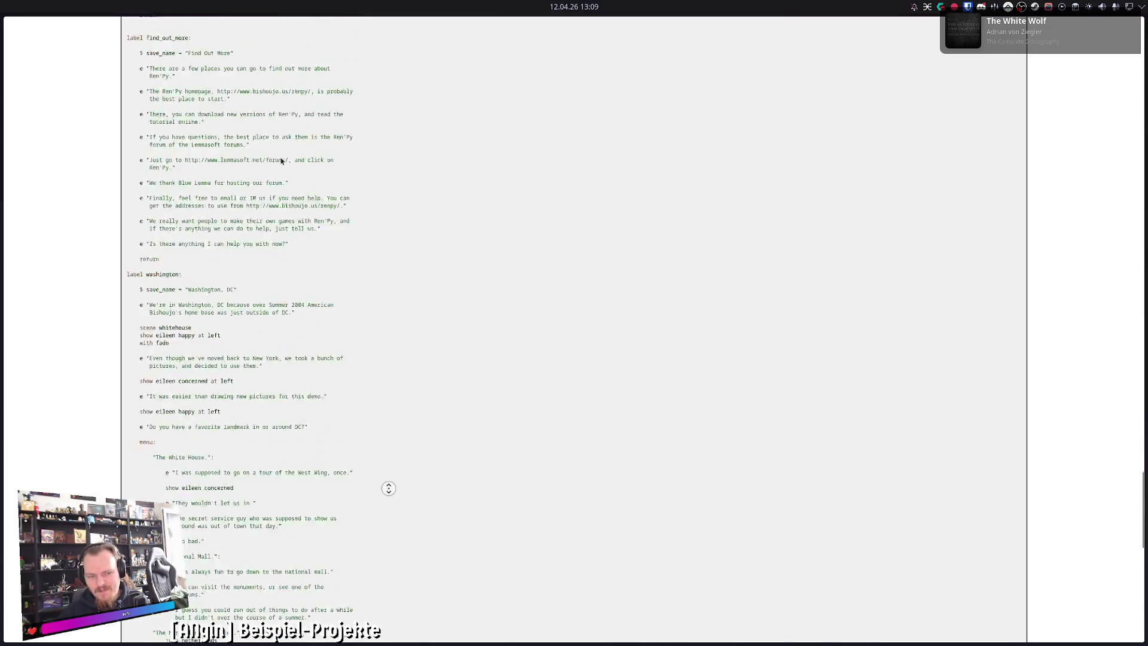
pyautogui.middleClick(428, 318)
pyautogui.hotkey('alt', 'Left')
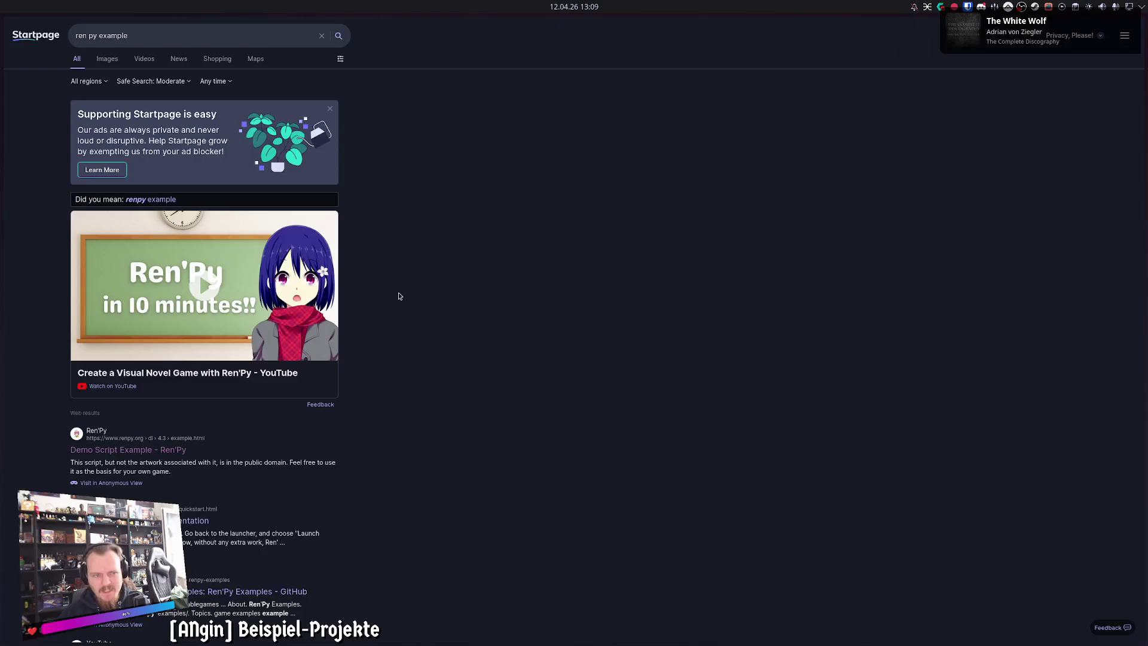
pyautogui.moveTo(18, 269)
pyautogui.click(77, 239)
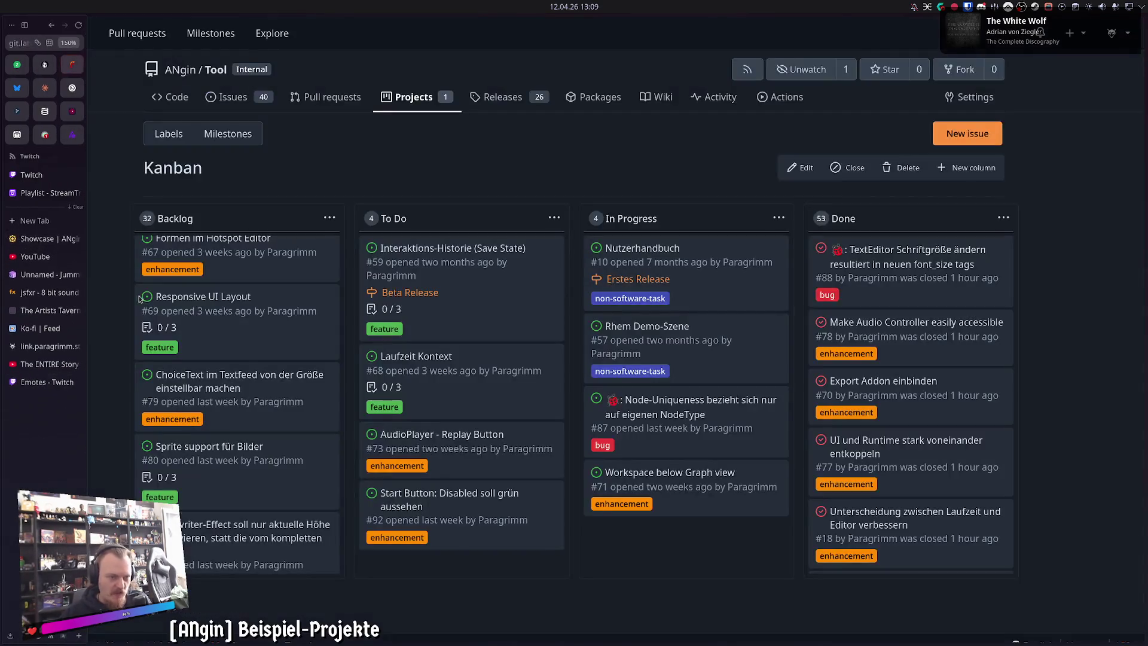
# Step: Bring Godot forward and switch the bottom panel from the debugger Errors list to Output
pyautogui.click(587, 632)
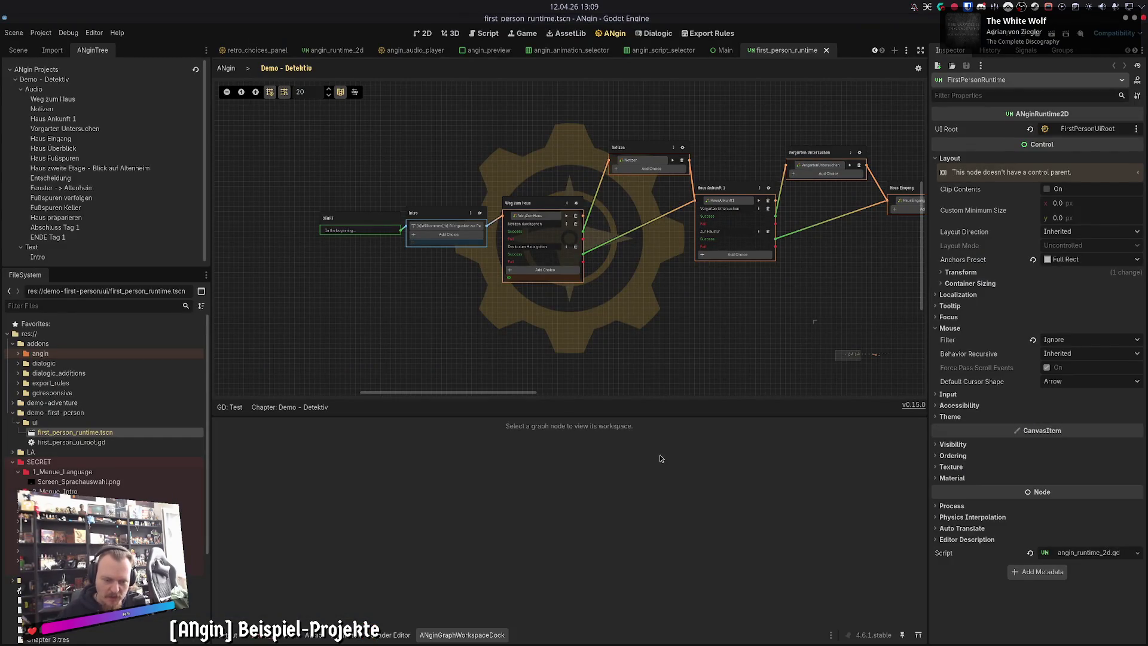
pyautogui.click(263, 637)
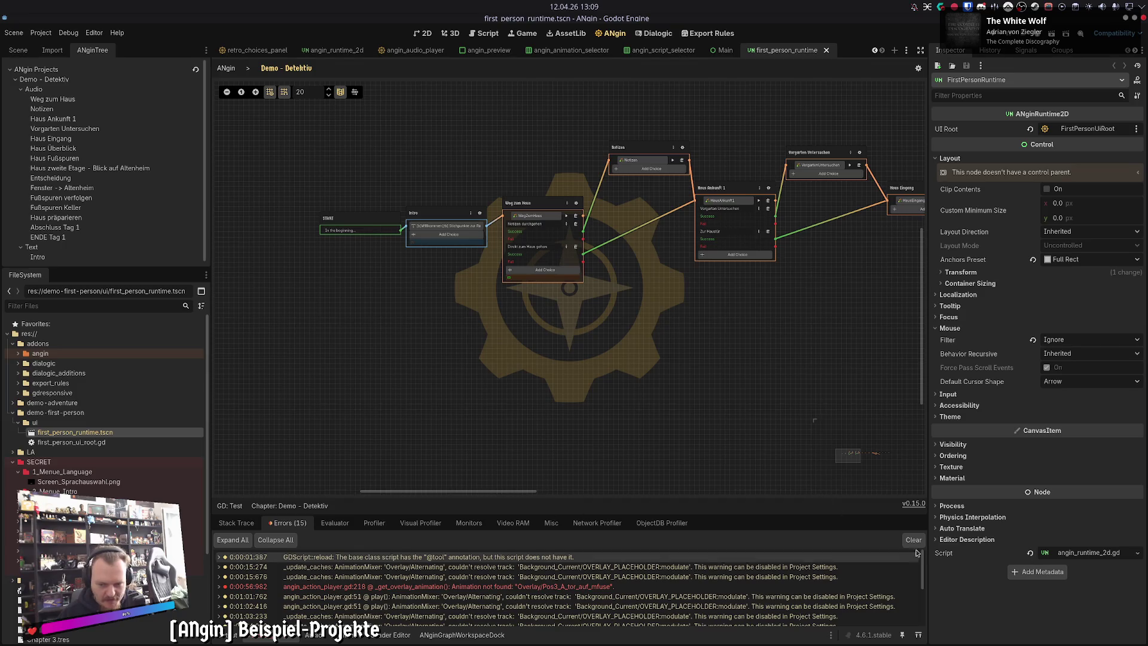
pyautogui.click(225, 635)
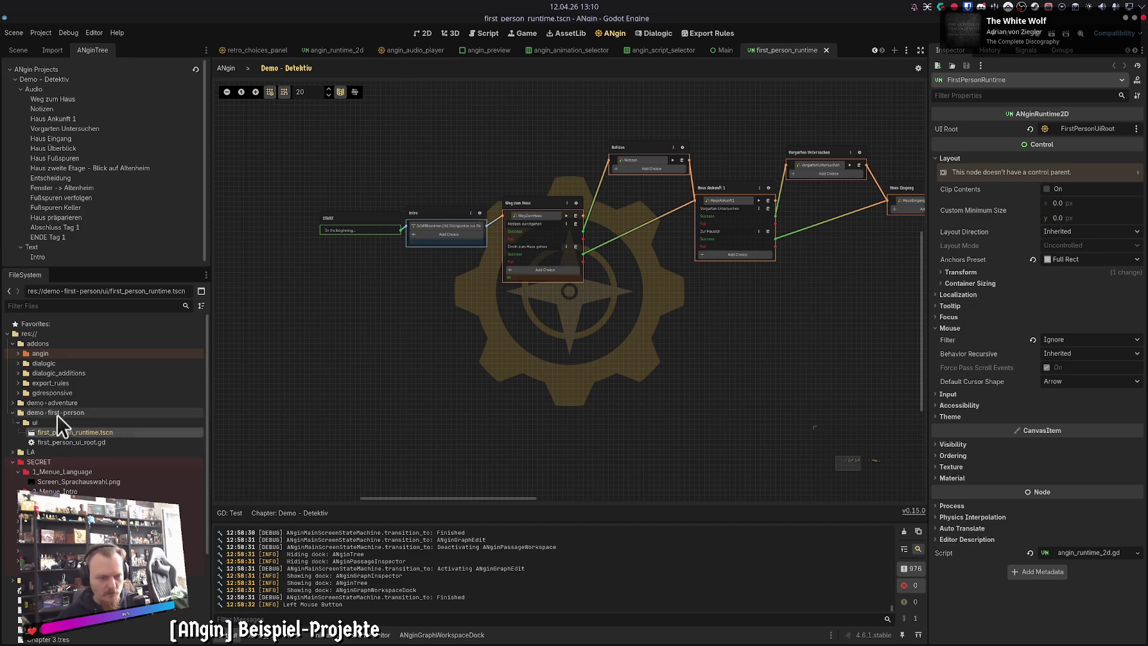
pyautogui.click(12, 403)
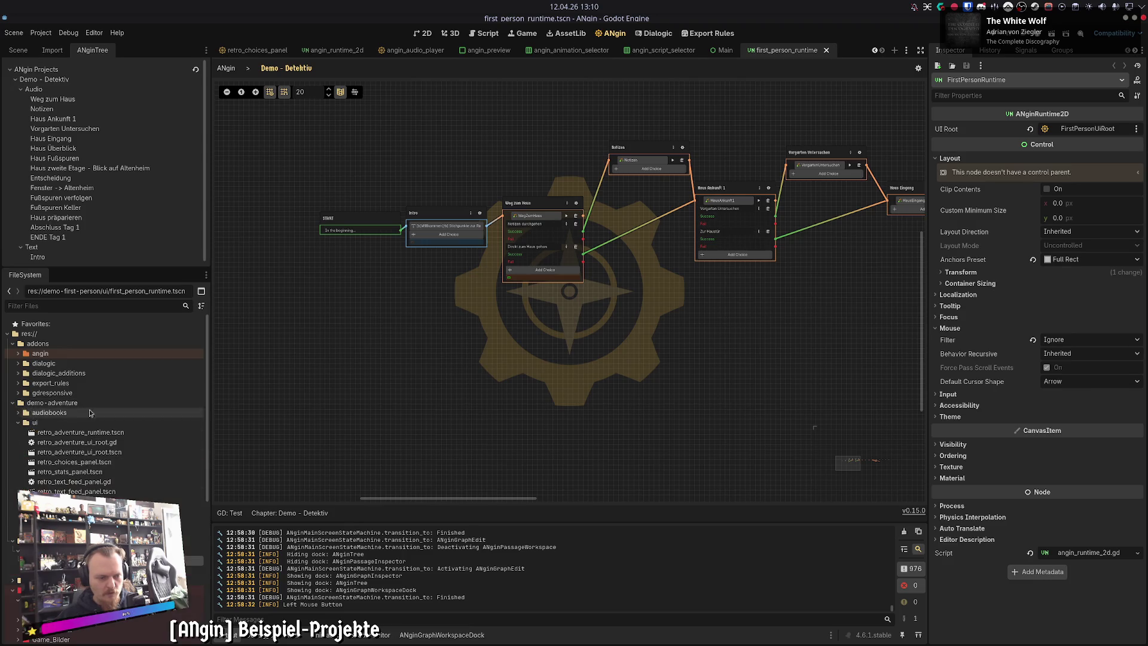
pyautogui.click(12, 403)
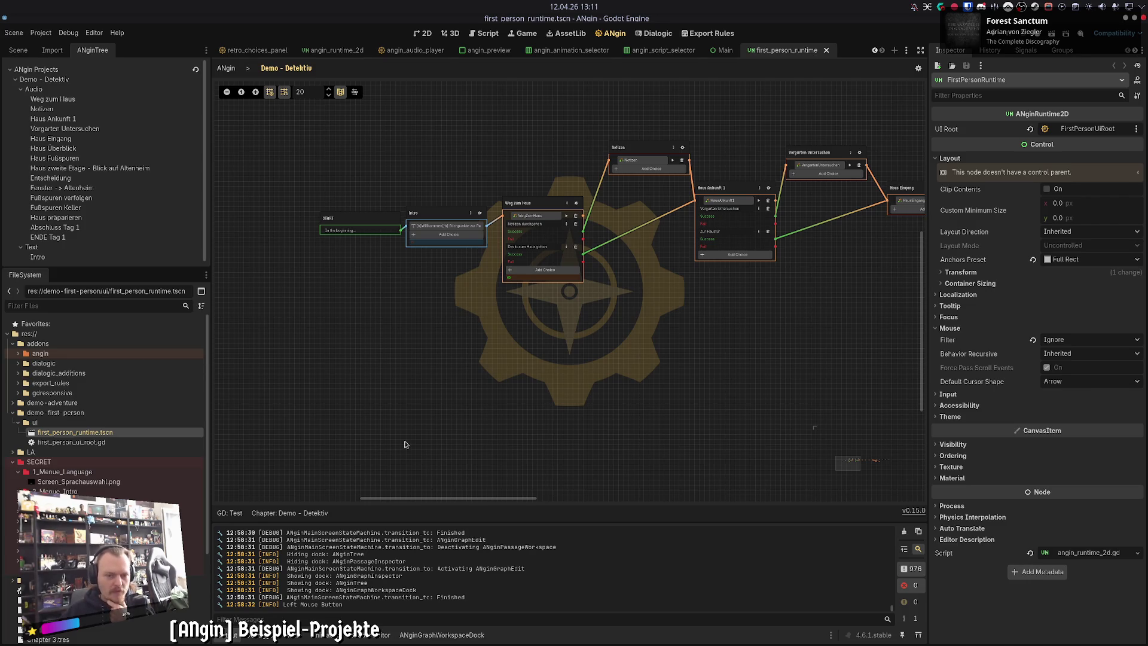
pyautogui.hscroll(3, 608, 417)
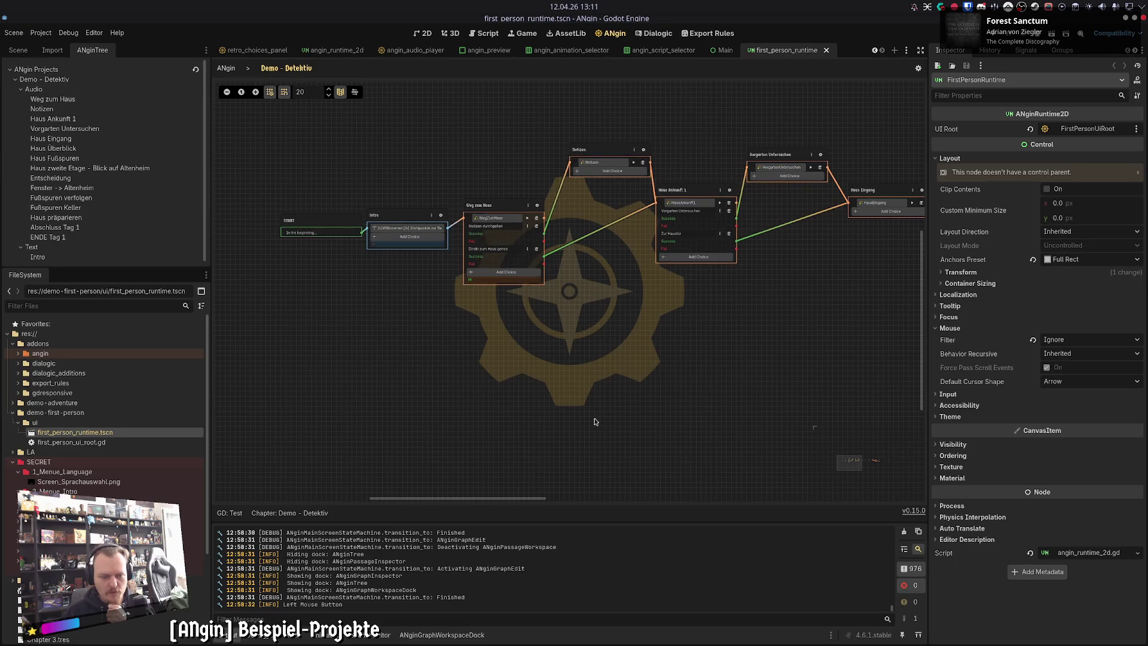
pyautogui.scroll(-1, 595, 421)
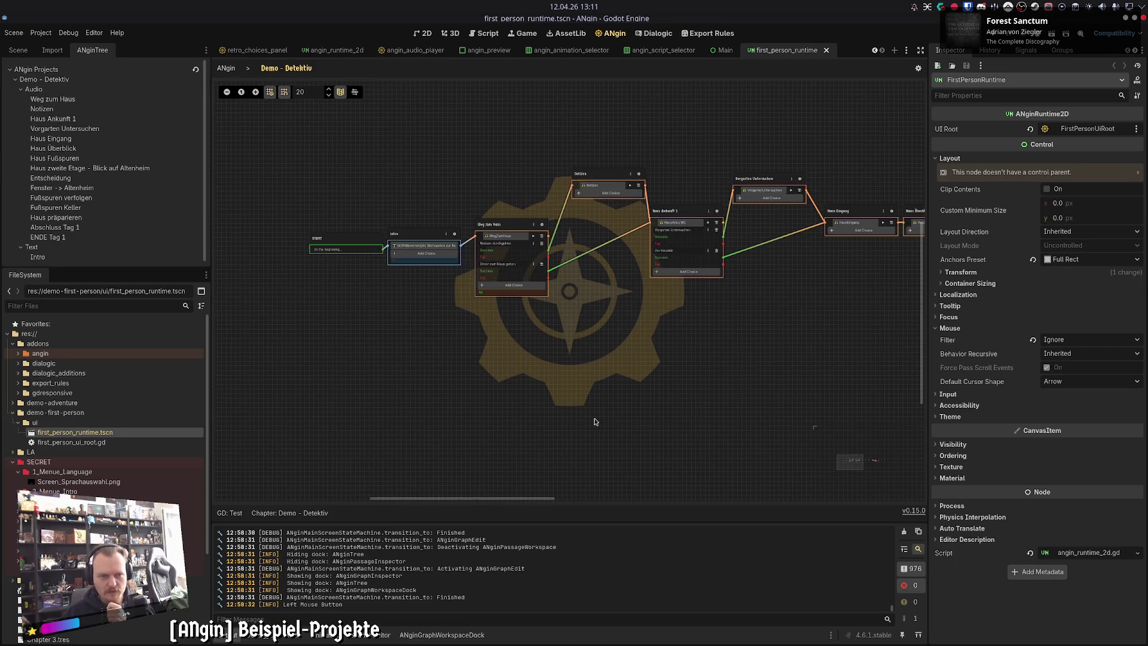
pyautogui.hscroll(1, 593, 419)
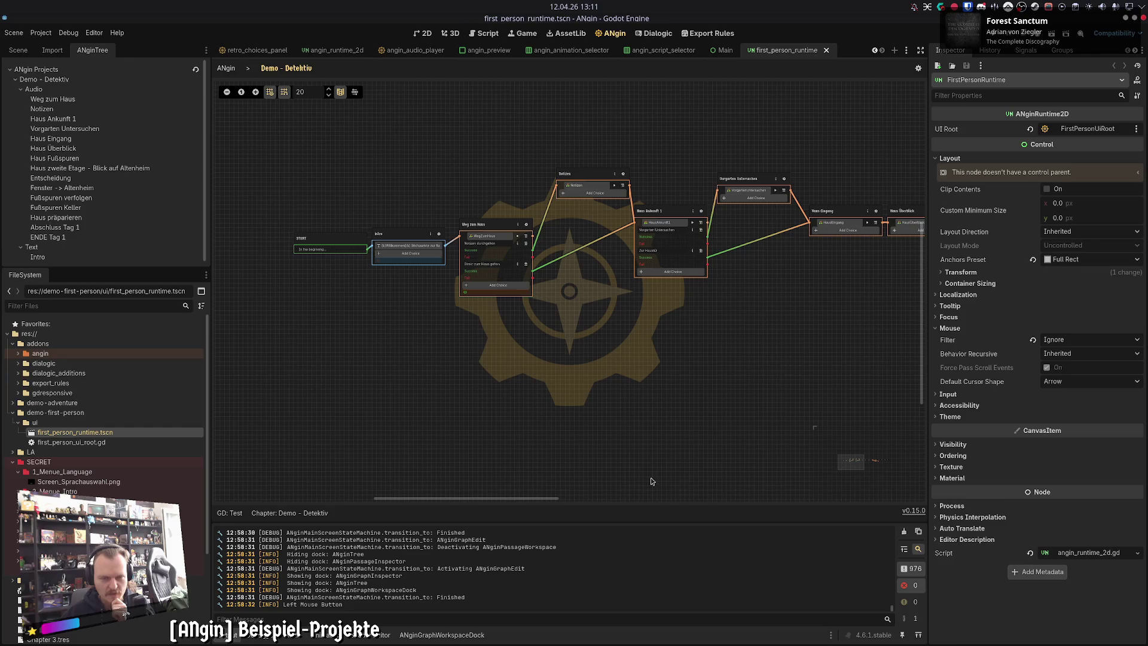
pyautogui.moveTo(657, 452)
pyautogui.mouseDown()
pyautogui.moveTo(550, 450)
pyautogui.moveTo(659, 421)
pyautogui.mouseUp()
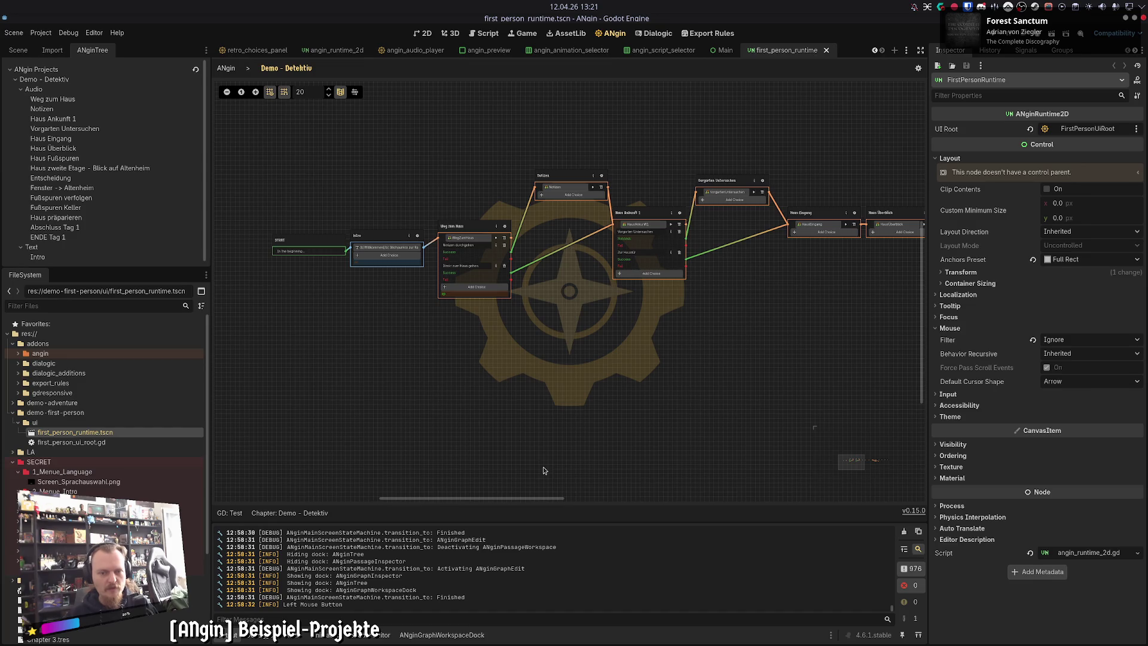
pyautogui.scroll(-3, 514, 419)
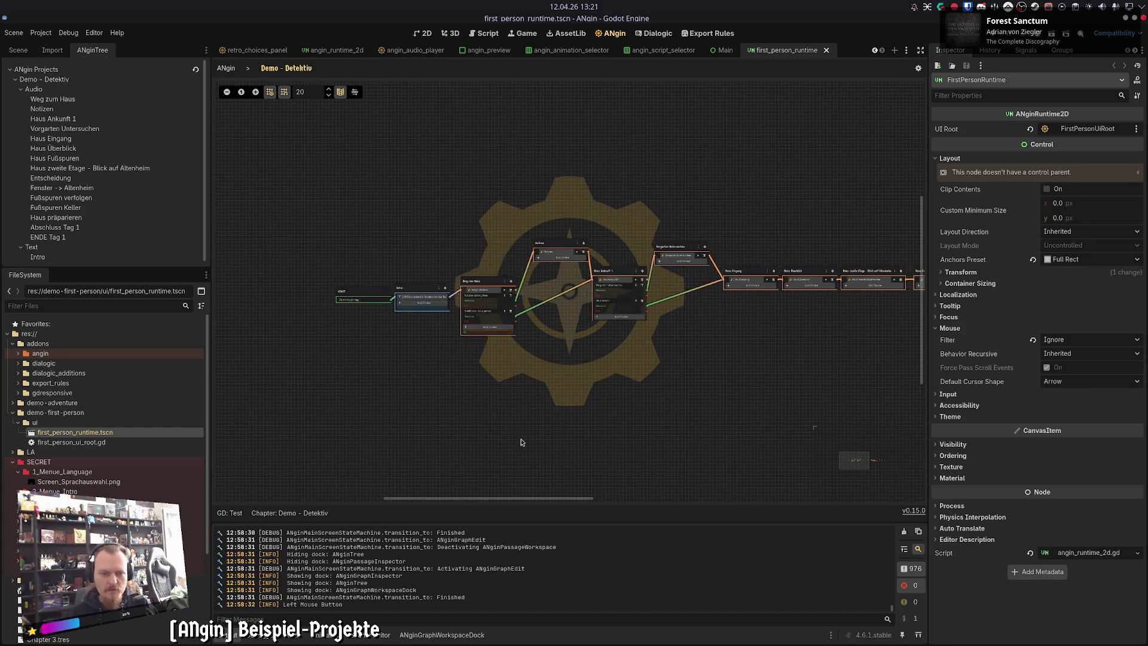
pyautogui.click(360, 257)
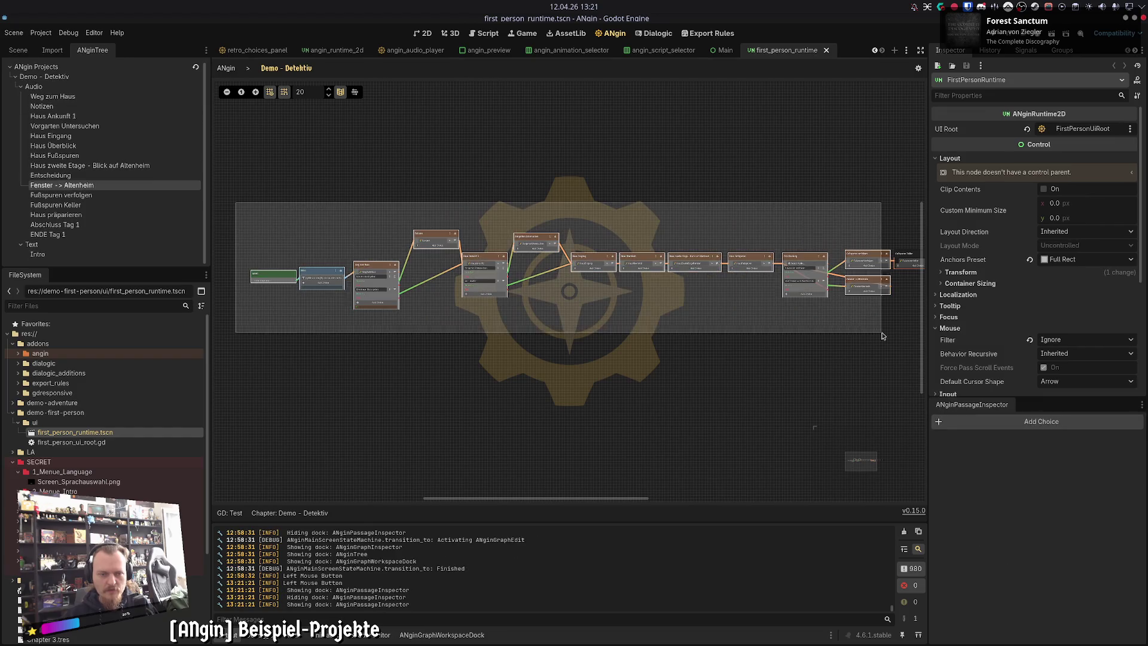
pyautogui.click(614, 397)
pyautogui.moveTo(611, 357); pyautogui.dragTo(759, 303)
pyautogui.hscroll(-5, 777, 329)
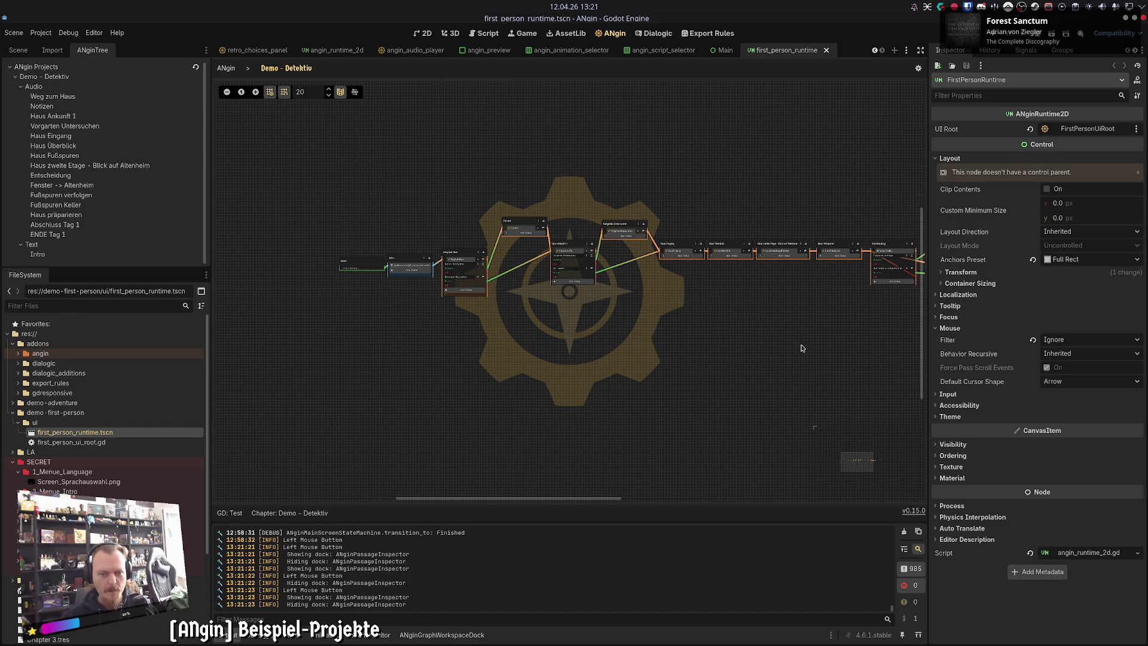
pyautogui.scroll(2, 550, 366)
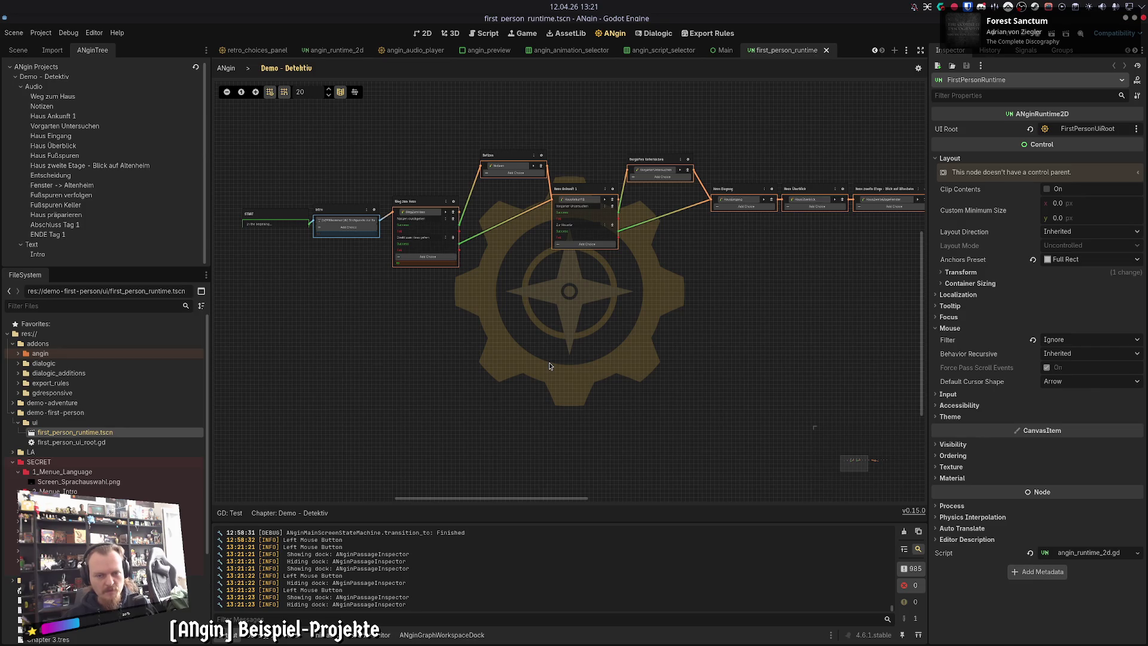
pyautogui.scroll(-3, 524, 361)
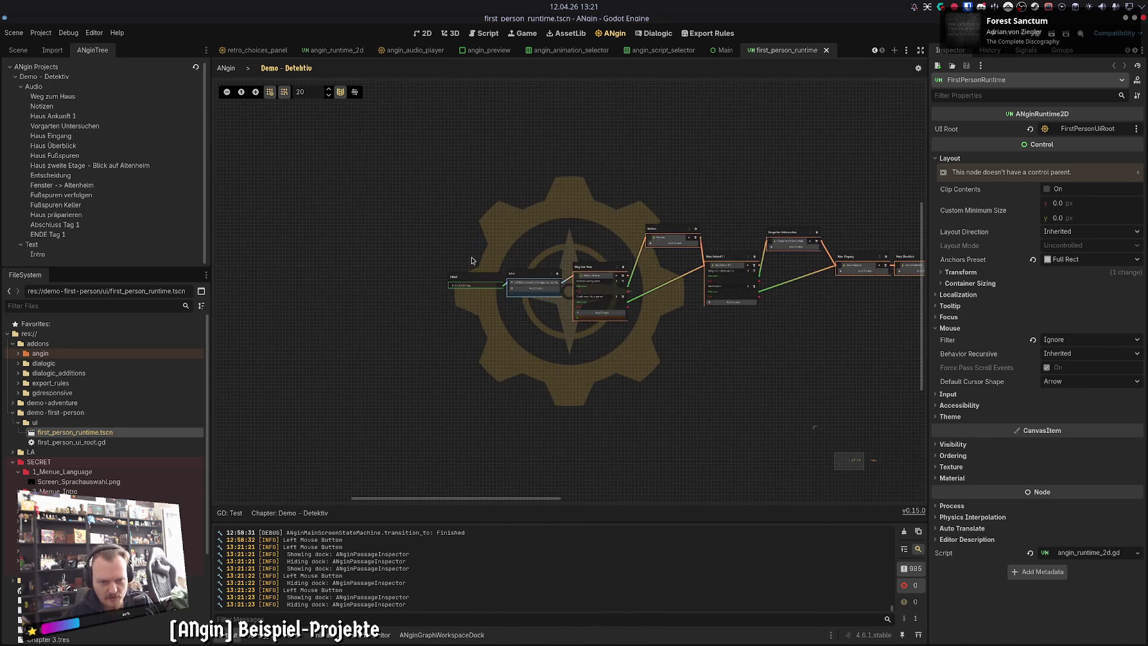
pyautogui.moveTo(354, 397); pyautogui.dragTo(702, 174)
pyautogui.scroll(-2, 464, 358)
pyautogui.scroll(3, 770, 438)
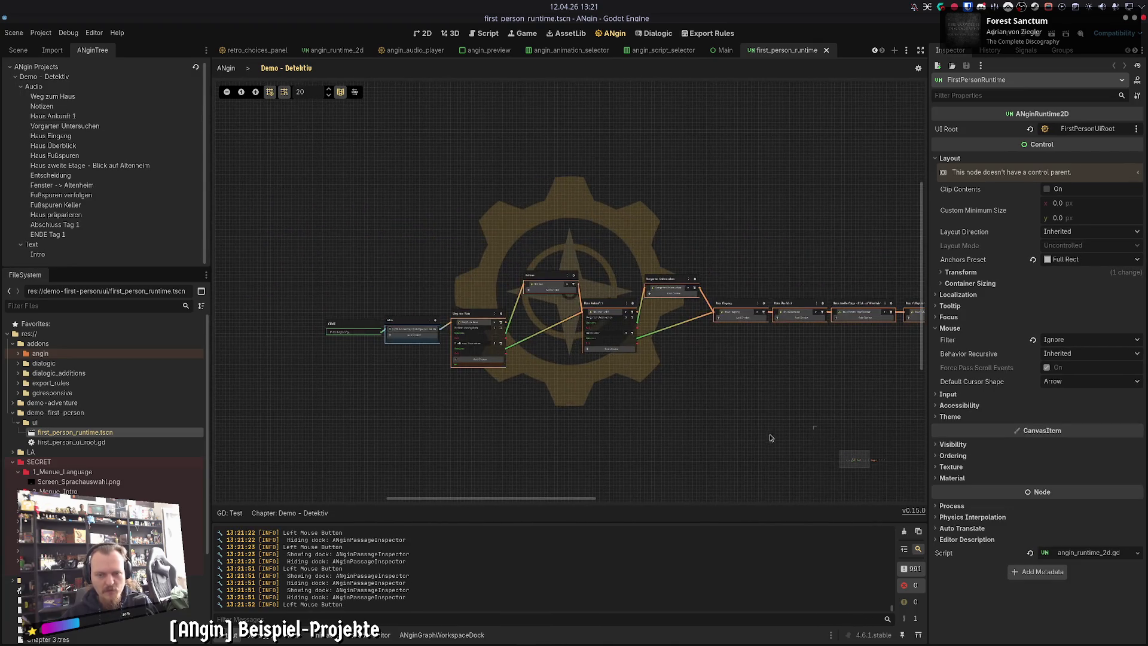
pyautogui.scroll(4, 555, 392)
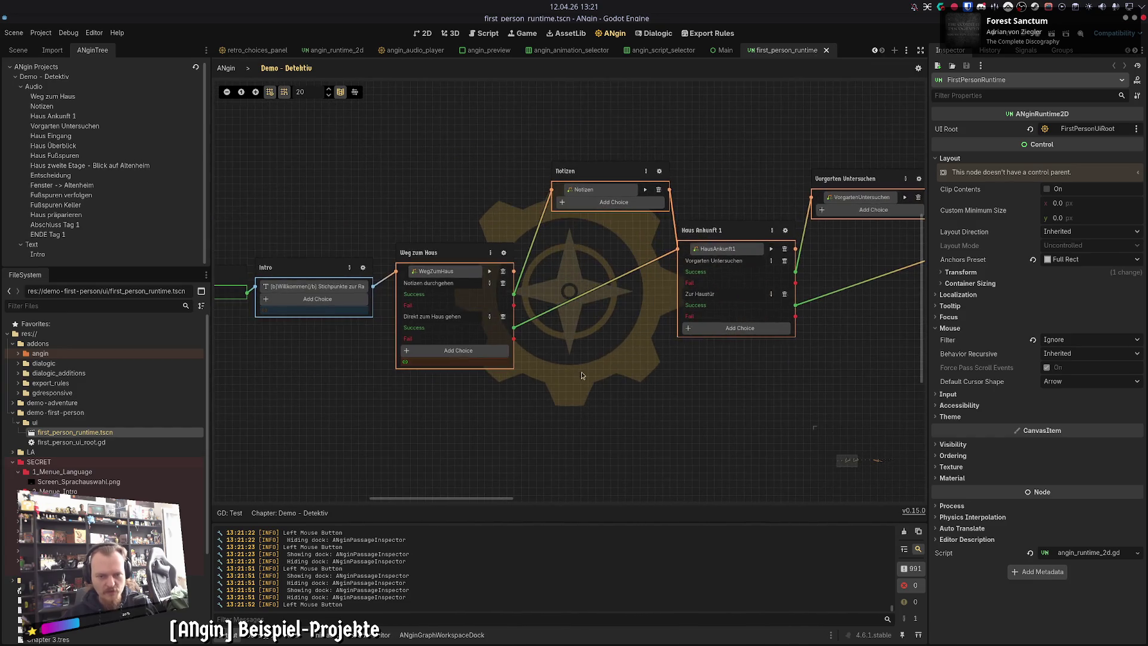
pyautogui.hscroll(2, 583, 383)
pyautogui.click(583, 394)
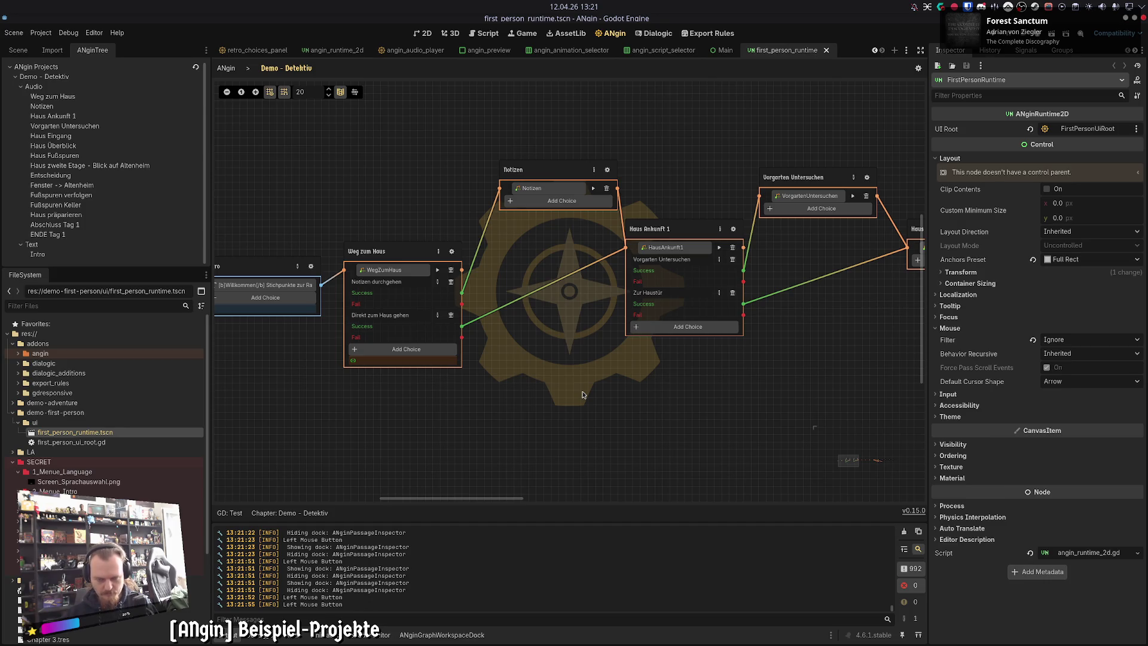
pyautogui.hscroll(-3, 583, 395)
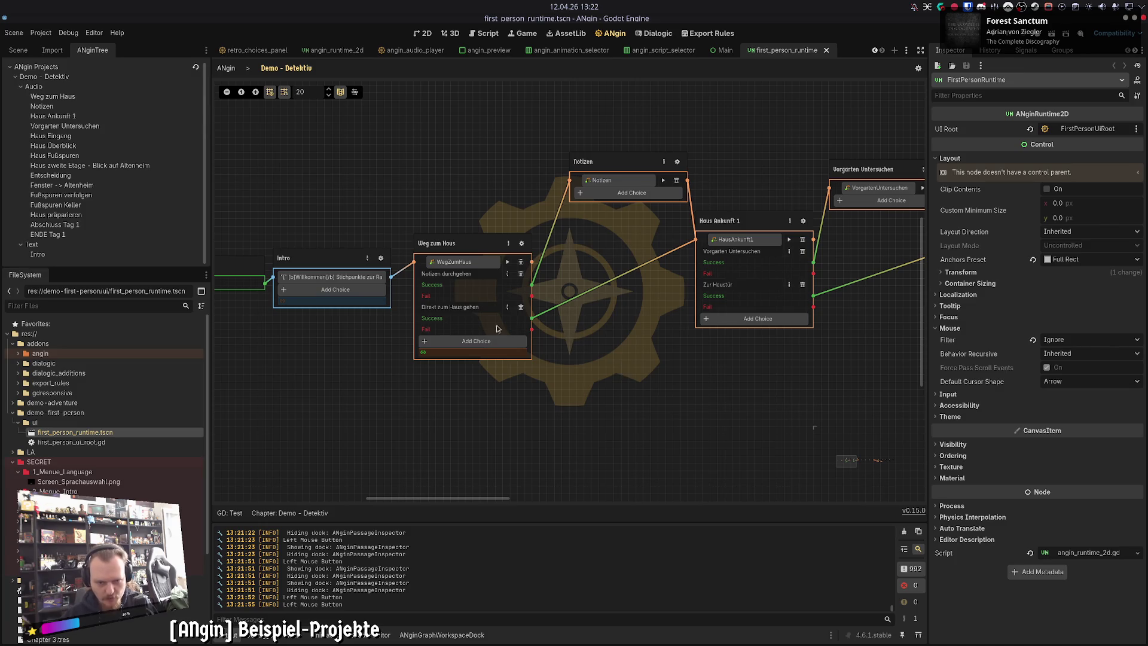
pyautogui.hscroll(3, 630, 389)
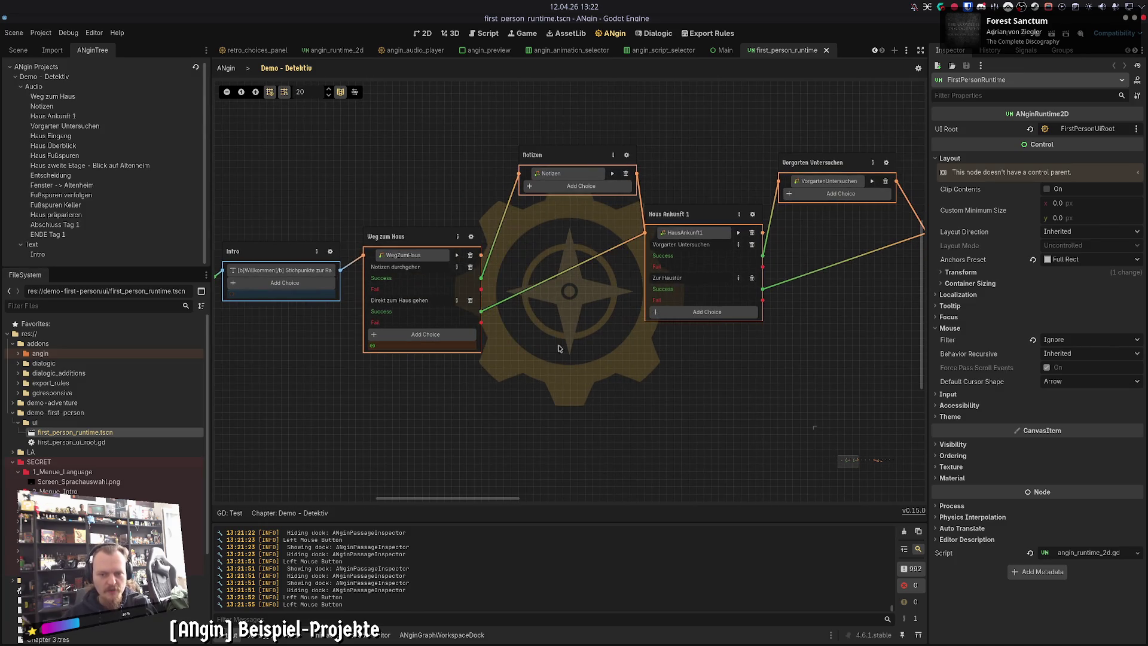
pyautogui.scroll(-2, 641, 423)
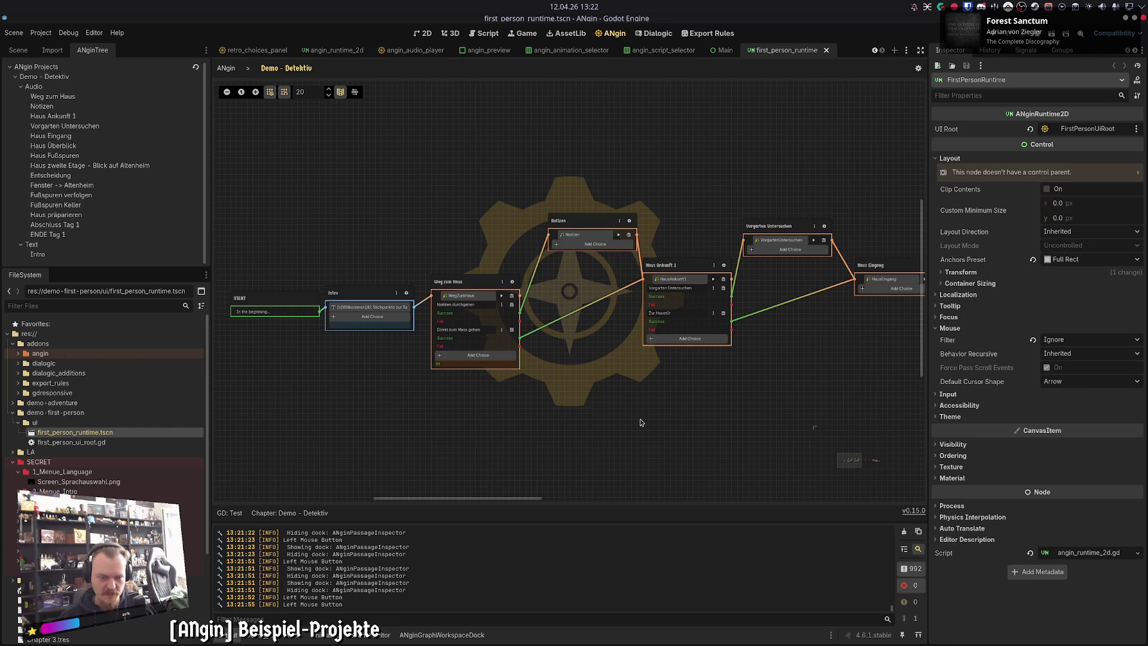
pyautogui.hscroll(10, 640, 423)
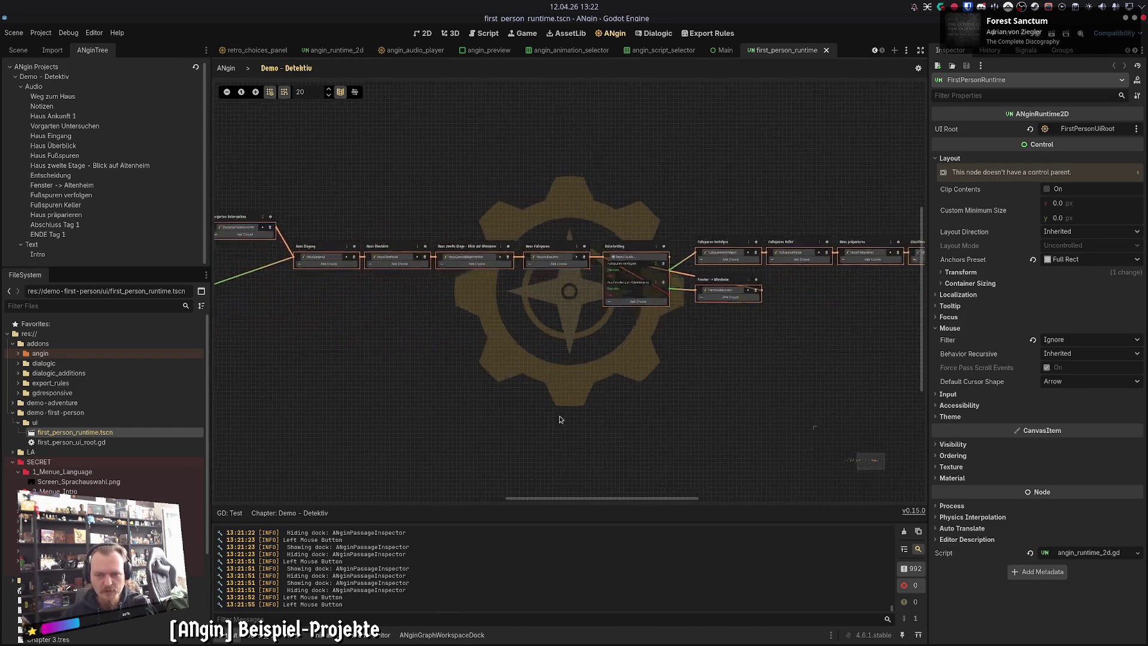
pyautogui.hscroll(-10, 813, 425)
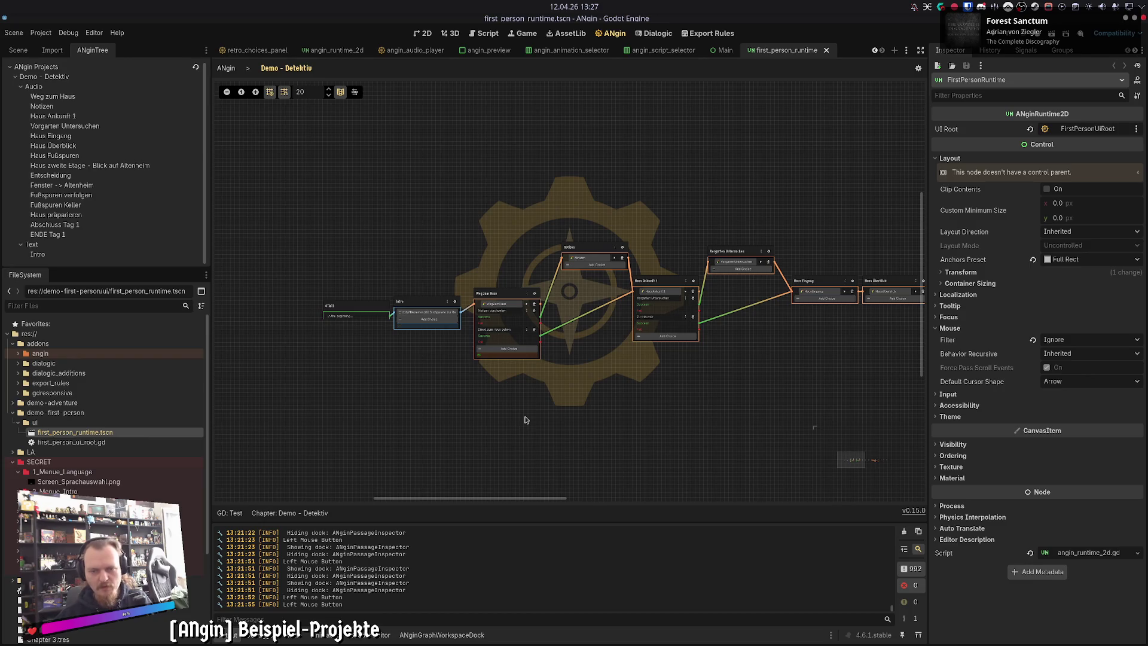
# Step: Pan the Demo - Detektiv graph past Entscheidung and dismiss the Intro node's link list
pyautogui.hscroll(10, 698, 379)
pyautogui.scroll(-2, 698, 379)
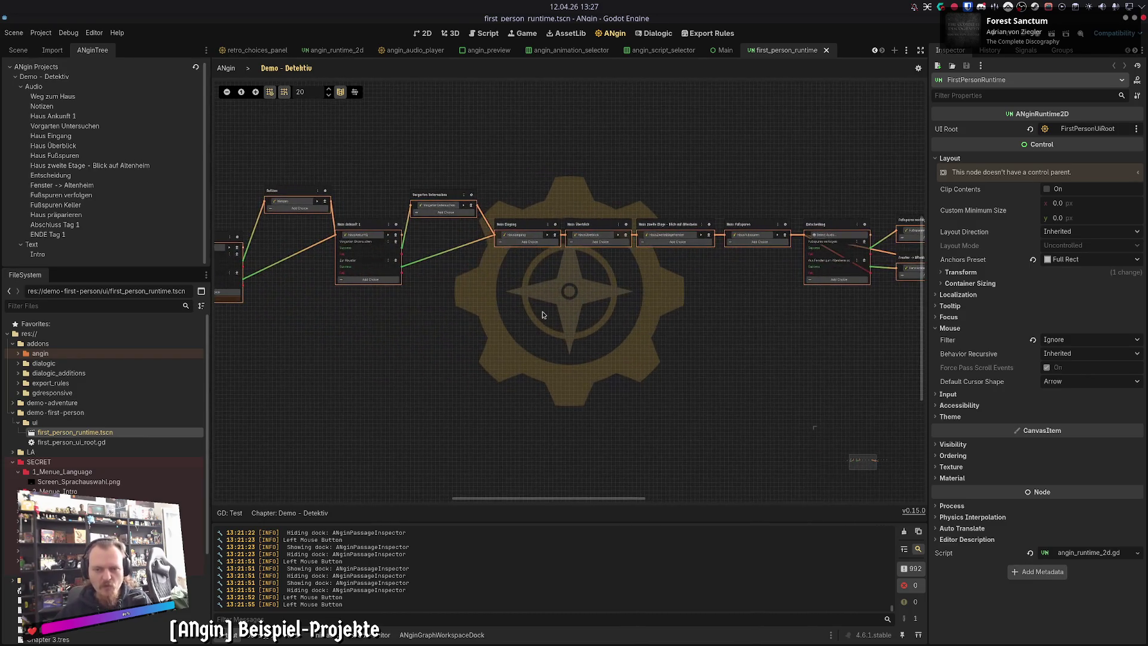
pyautogui.moveTo(635, 328); pyautogui.dragTo(415, 324)
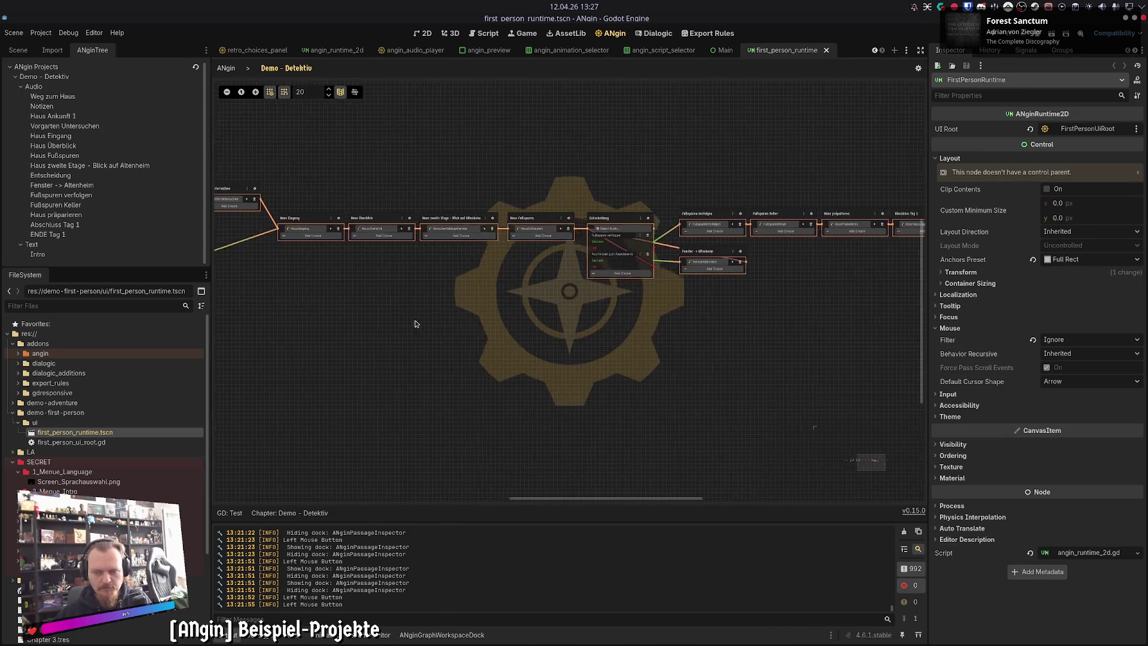
pyautogui.hscroll(2, 454, 320)
pyautogui.hscroll(2, 638, 343)
pyautogui.hscroll(-15, 637, 345)
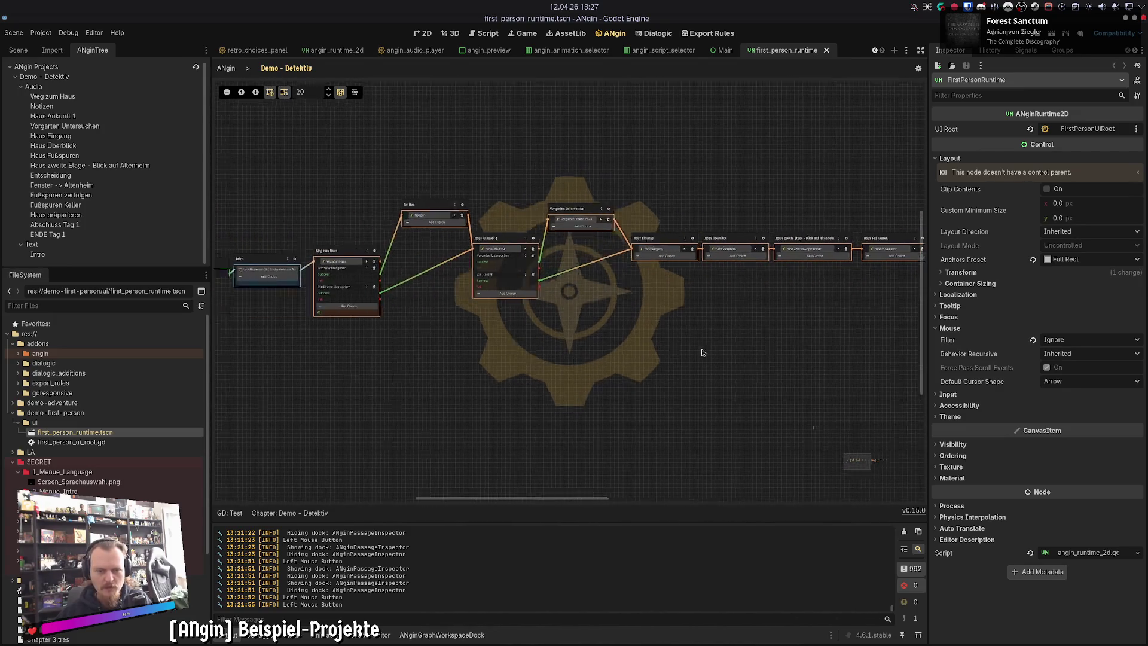
pyautogui.hscroll(-5, 702, 353)
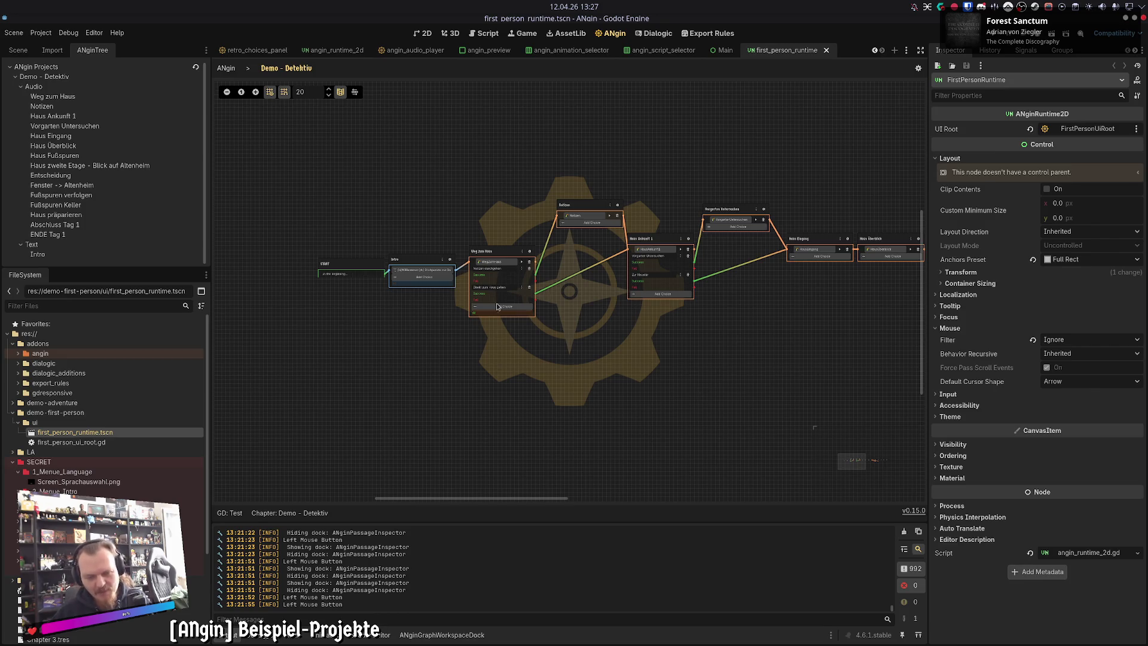
pyautogui.scroll(3, 443, 386)
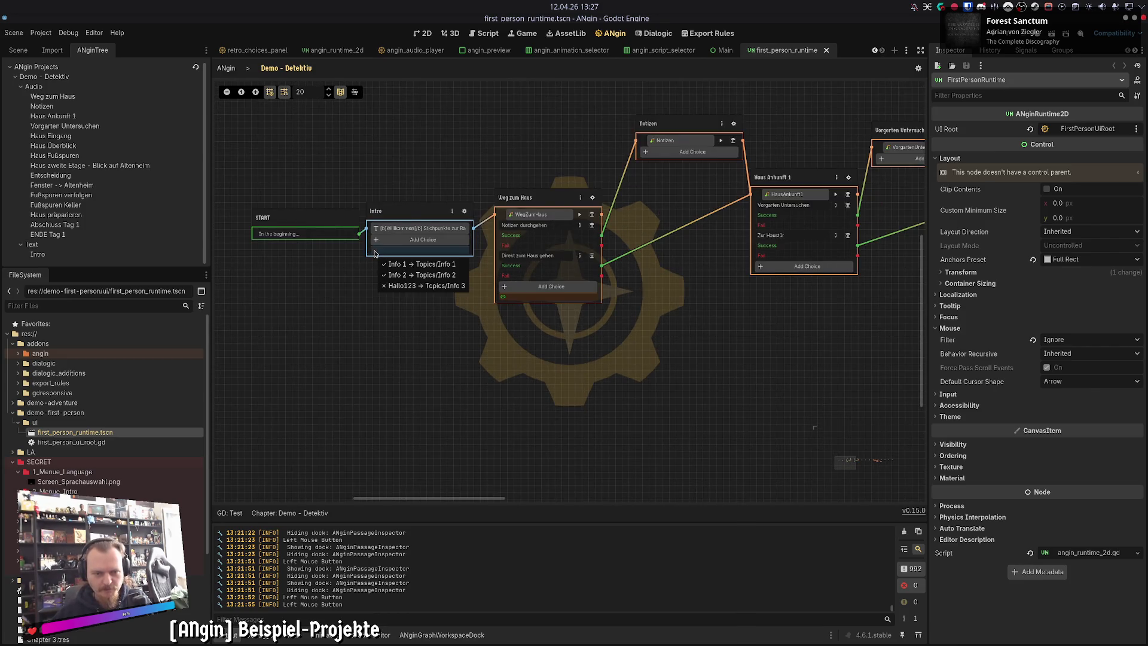
pyautogui.click(503, 298)
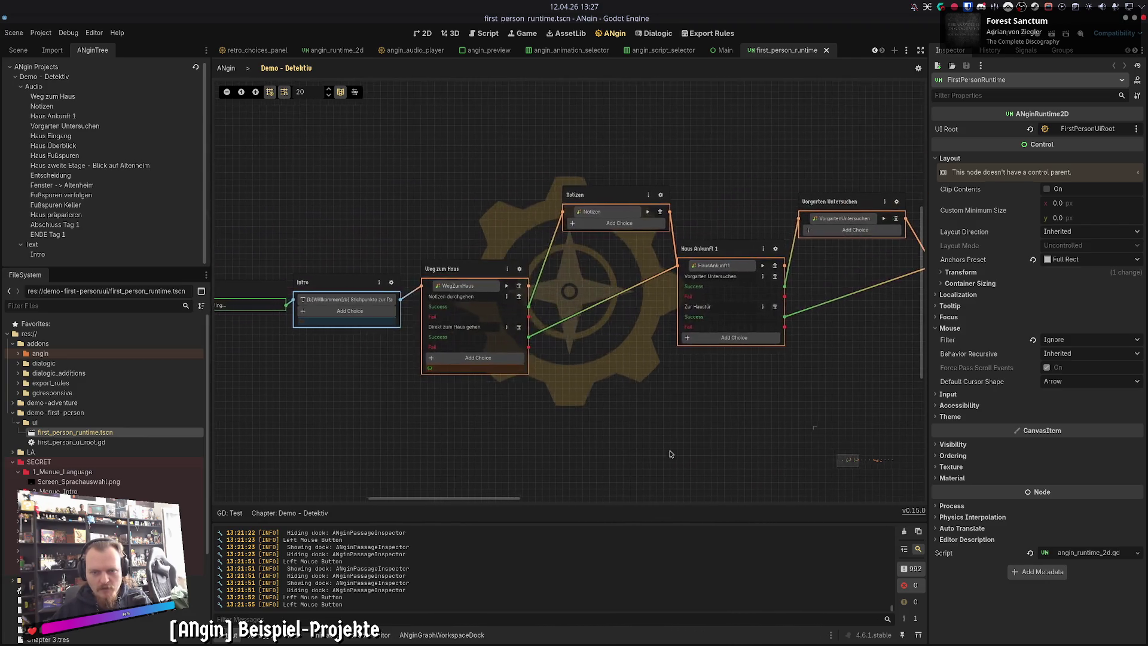
# Step: Glance at the node-title code in Zed, then return to Godot's ANgin chapter list
pyautogui.click(627, 631)
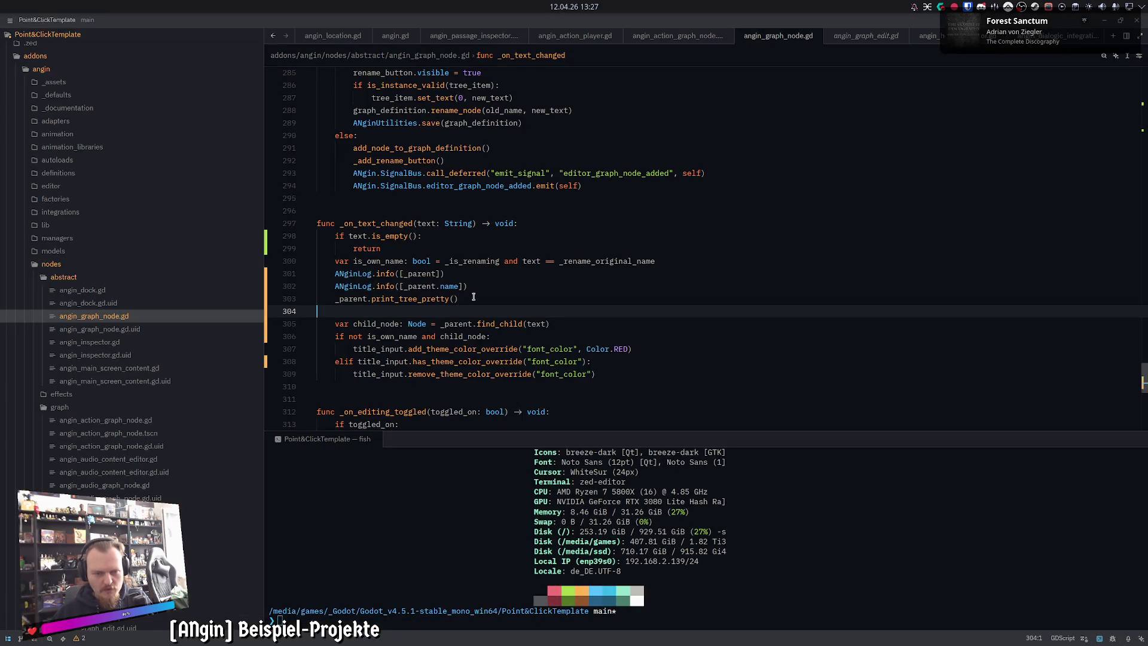
pyautogui.hotkey('alt', 'Tab')
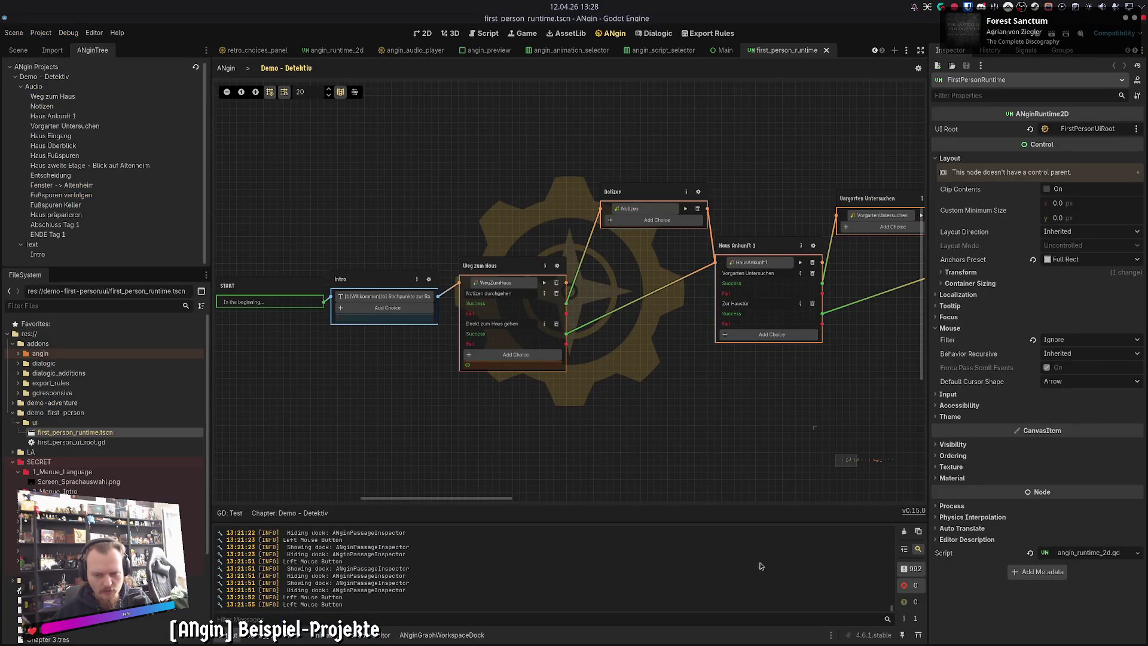
pyautogui.click(231, 69)
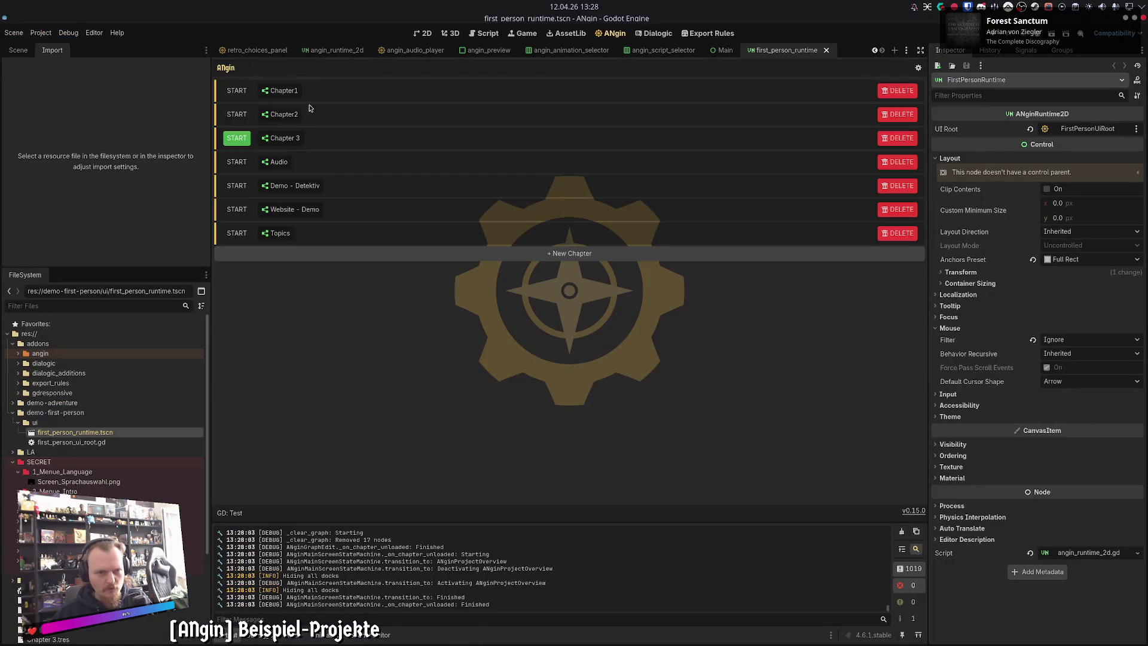
# Step: Open the Chapter2 graph and add 'd' to node B's title, making it Bd
pyautogui.click(278, 117)
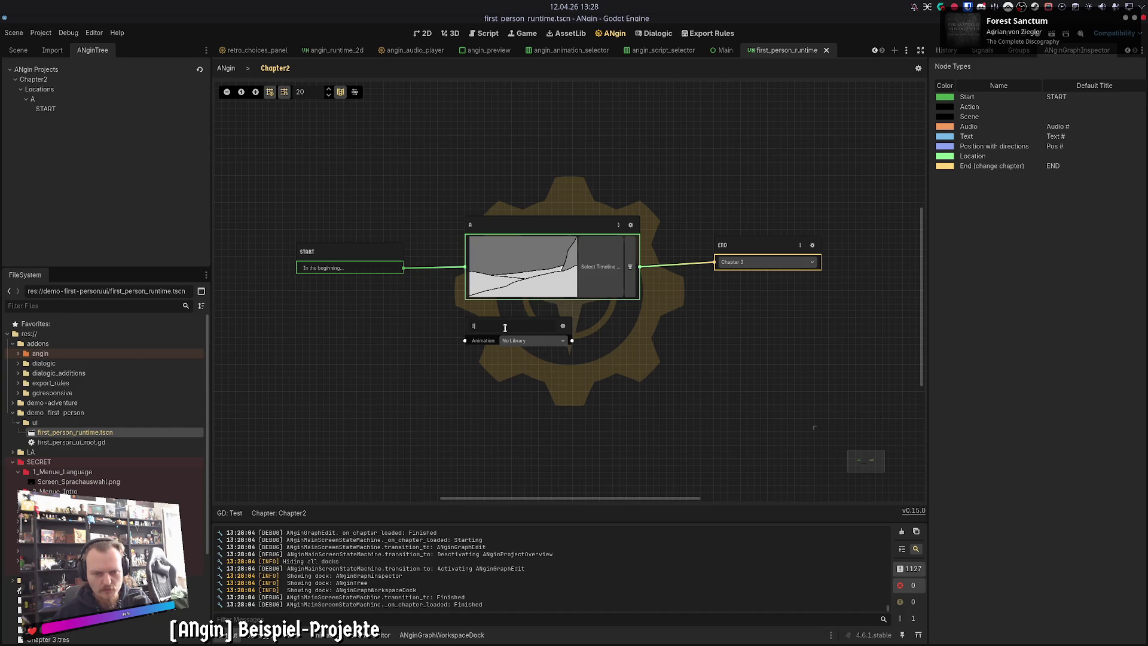
pyautogui.write('d')
pyautogui.scroll(5, 505, 594)
pyautogui.scroll(-10, 506, 598)
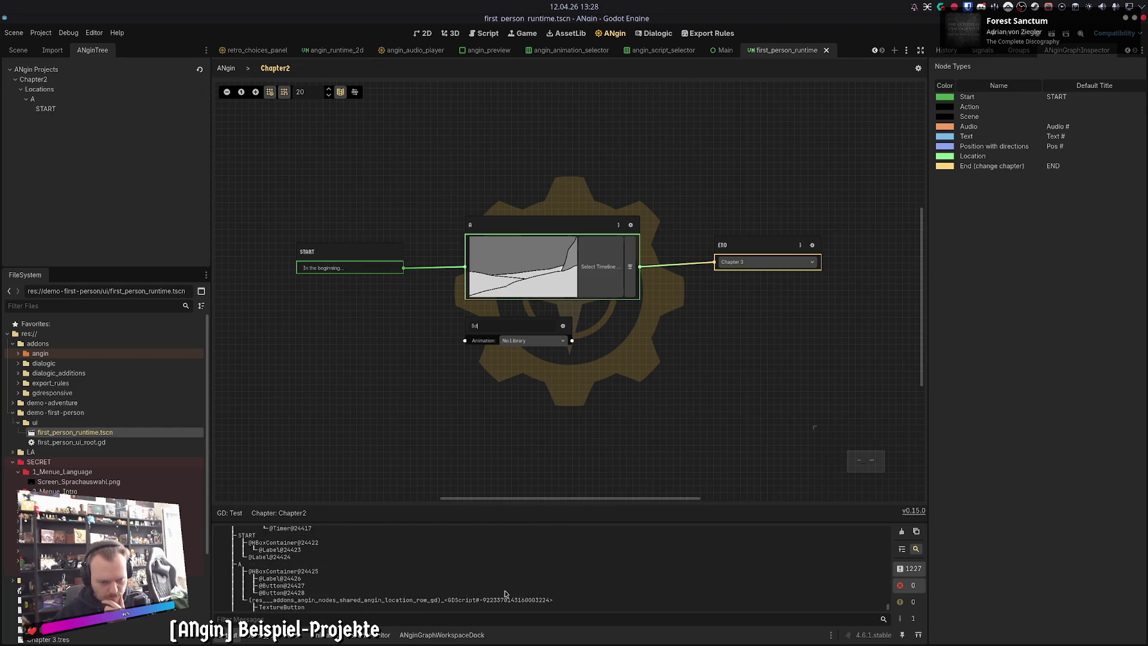
# Step: Scroll through the printed node tree in Output and select its Context entry
pyautogui.scroll(15, 485, 595)
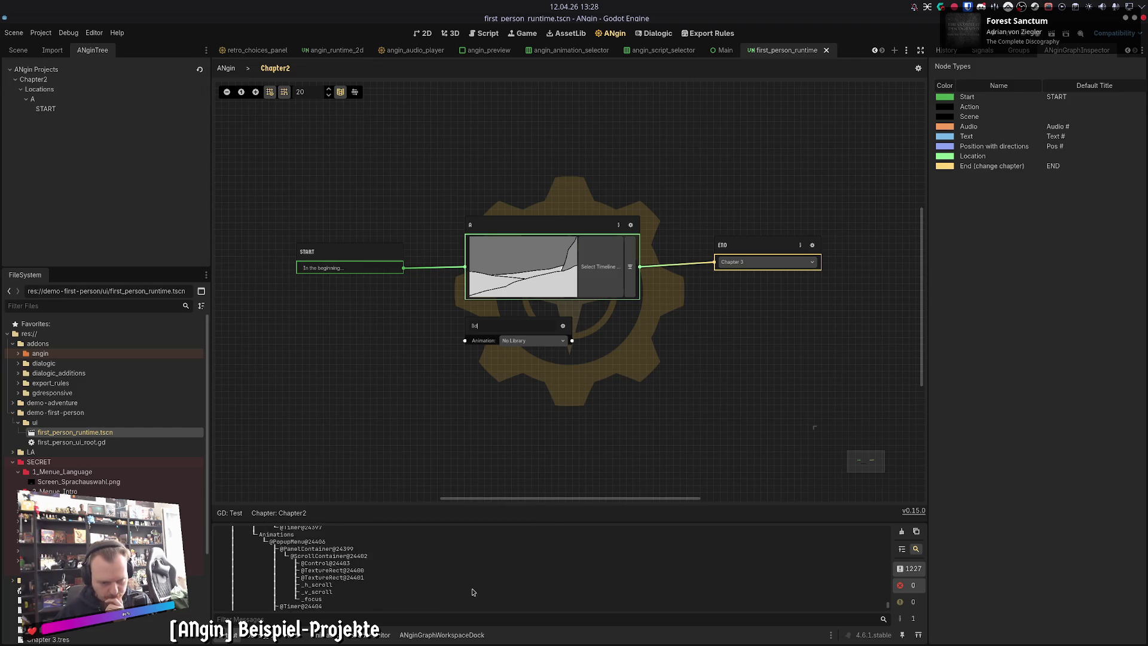
pyautogui.scroll(3, 734, 584)
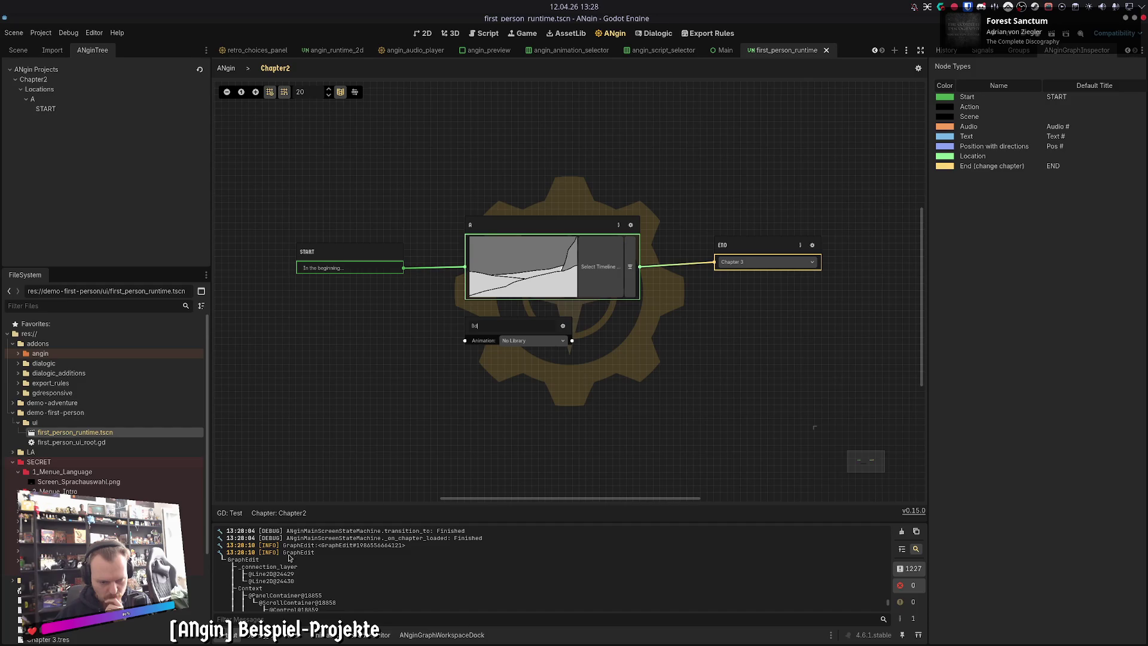
pyautogui.scroll(-1, 244, 561)
pyautogui.scroll(-3, 240, 561)
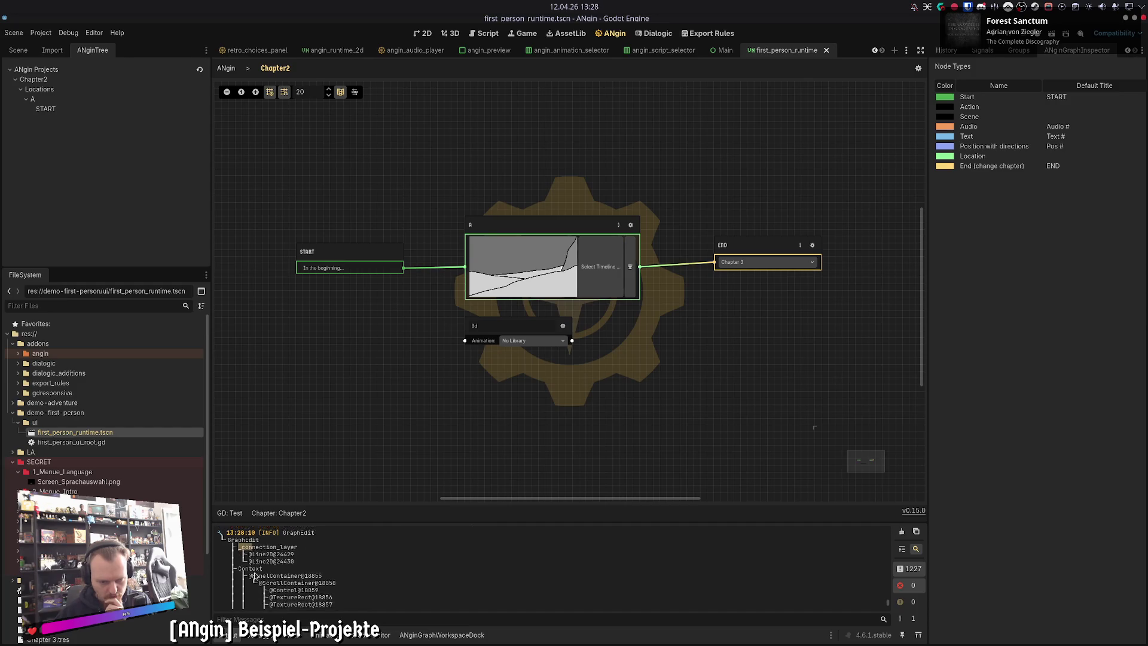
pyautogui.doubleClick(241, 560)
pyautogui.scroll(-8, 242, 584)
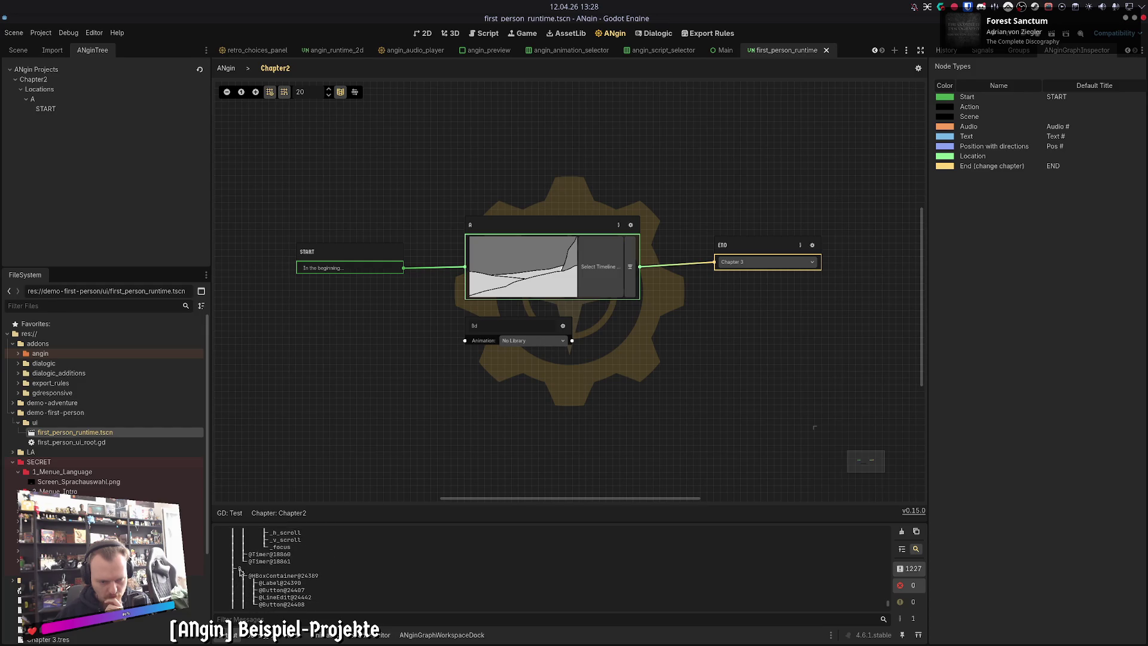
pyautogui.scroll(-2, 242, 585)
pyautogui.scroll(-8, 242, 588)
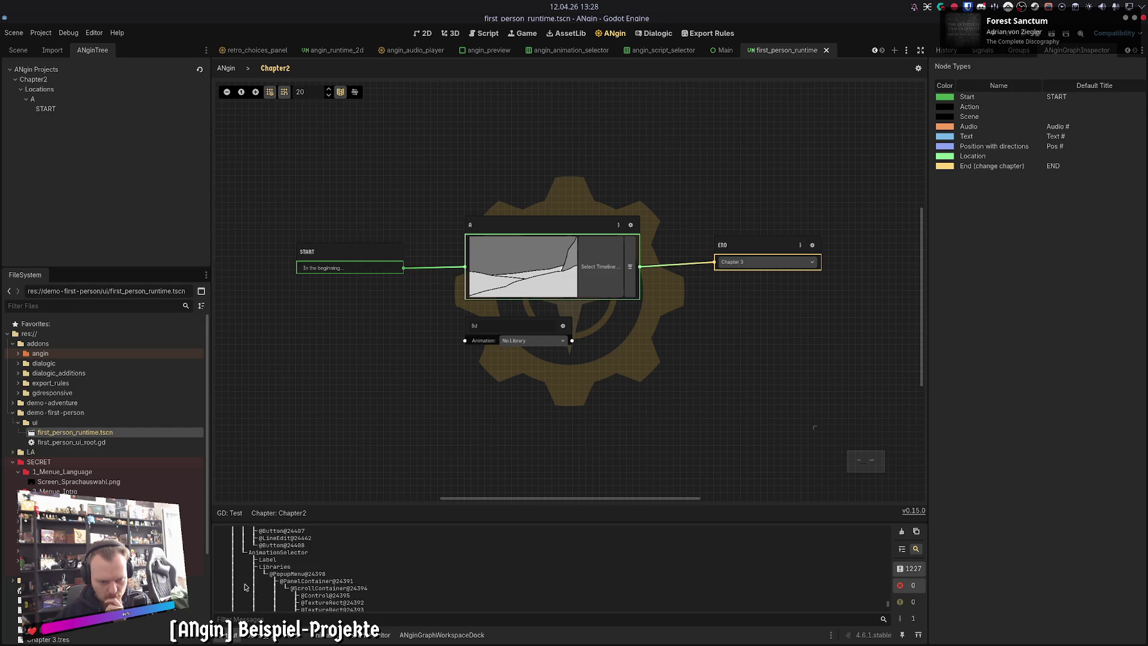
pyautogui.scroll(-3, 238, 588)
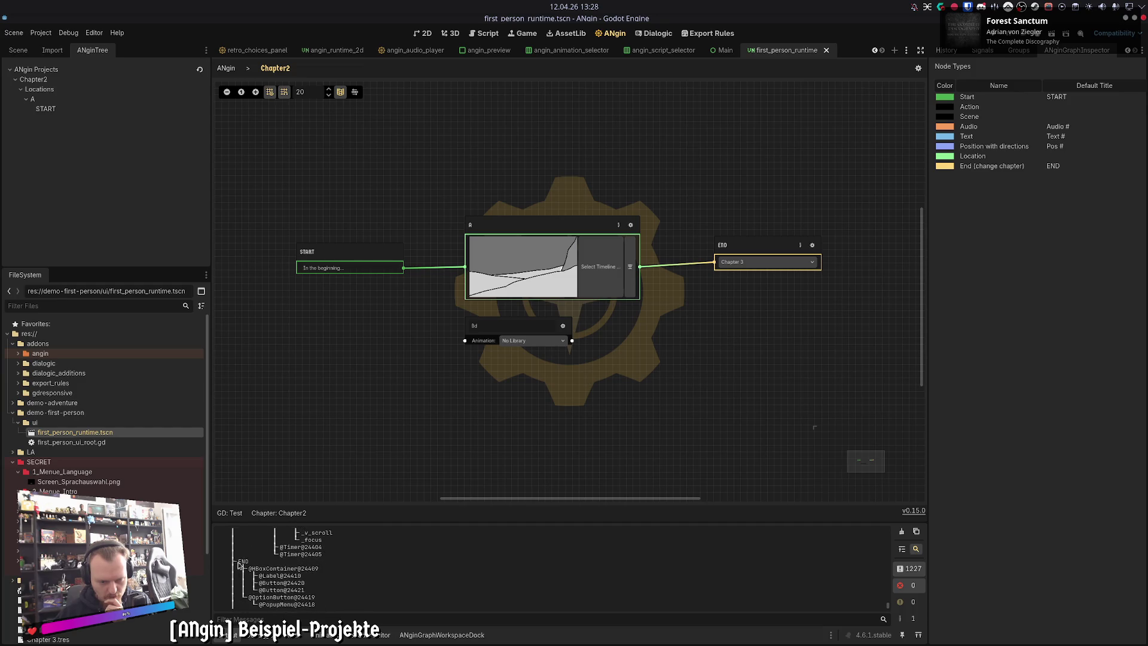
# Step: Rename the lower Chapter2 node to 'END'
pyautogui.press('BackSpace')
pyautogui.press('BackSpace')
pyautogui.write('A')
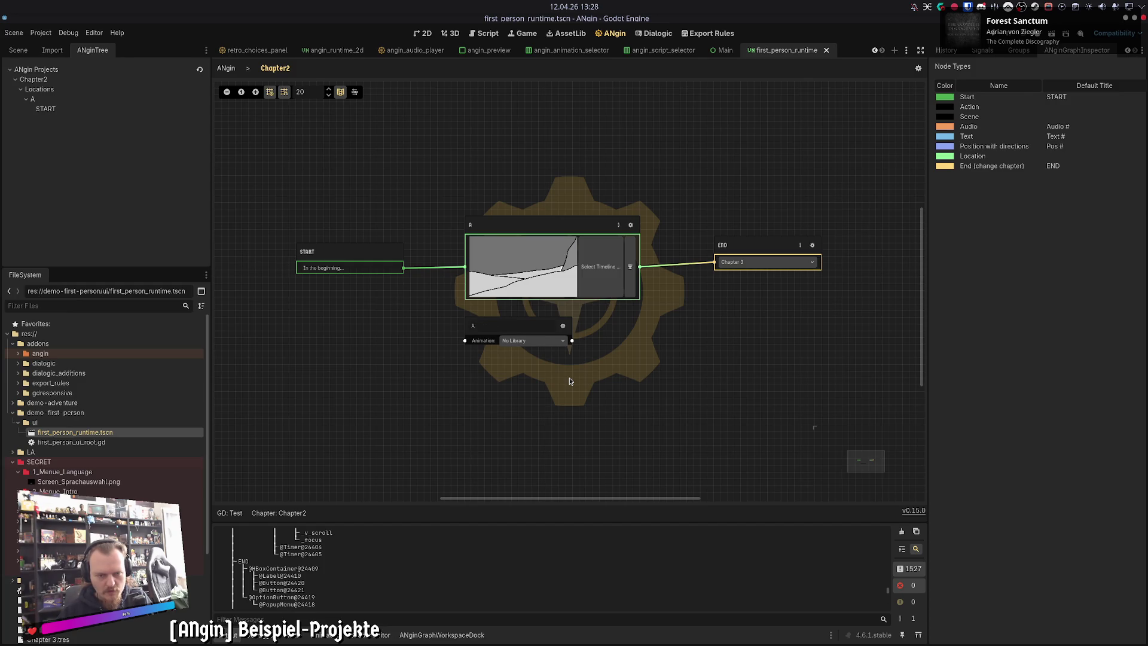
pyautogui.press('BackSpace')
pyautogui.write('END')
pyautogui.press('Return')
pyautogui.moveTo(888, 587); pyautogui.dragTo(889, 622)
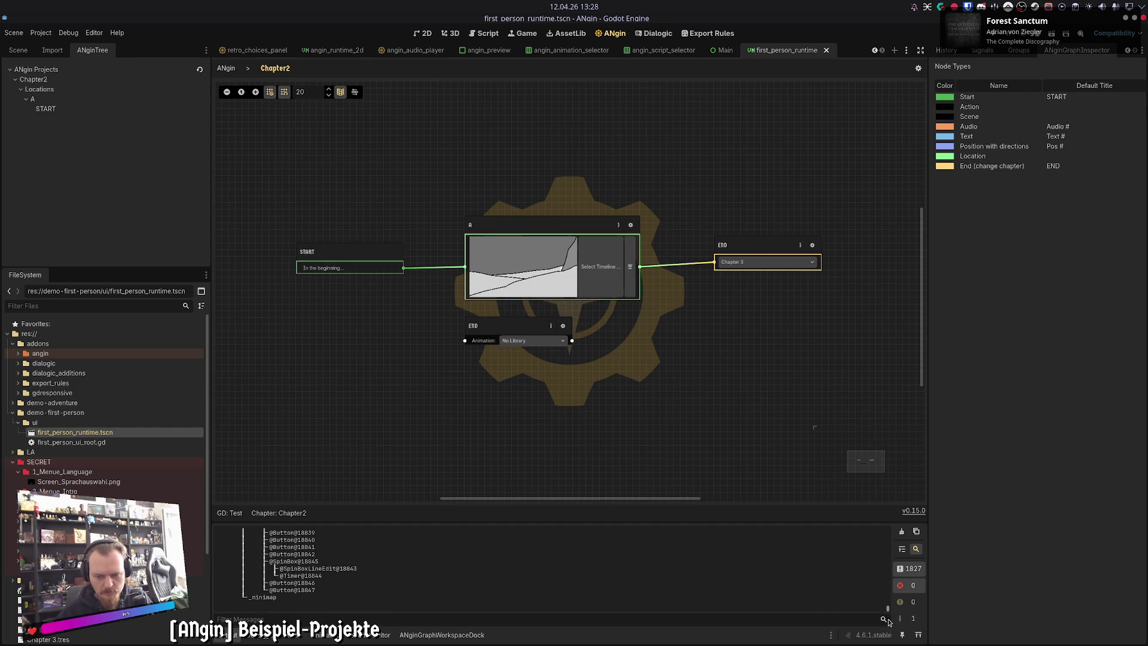
# Step: Check both END node titles unchanged, then reload Chapter2 from the chapter list
pyautogui.doubleClick(509, 326)
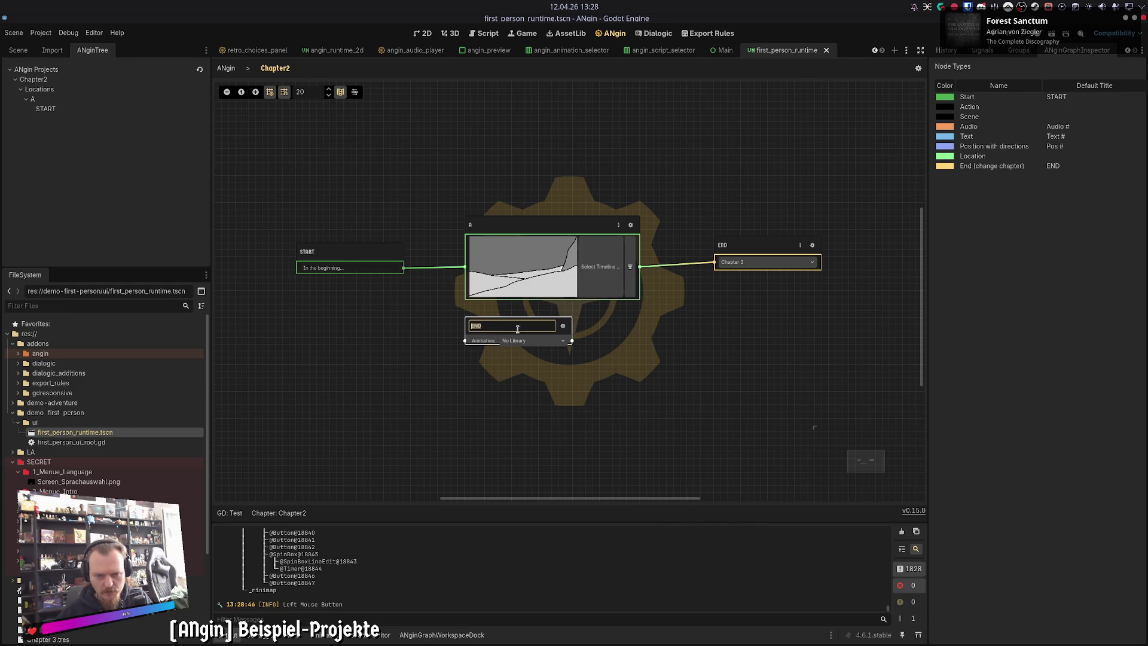
pyautogui.press('Return')
pyautogui.doubleClick(802, 248)
pyautogui.press('Return')
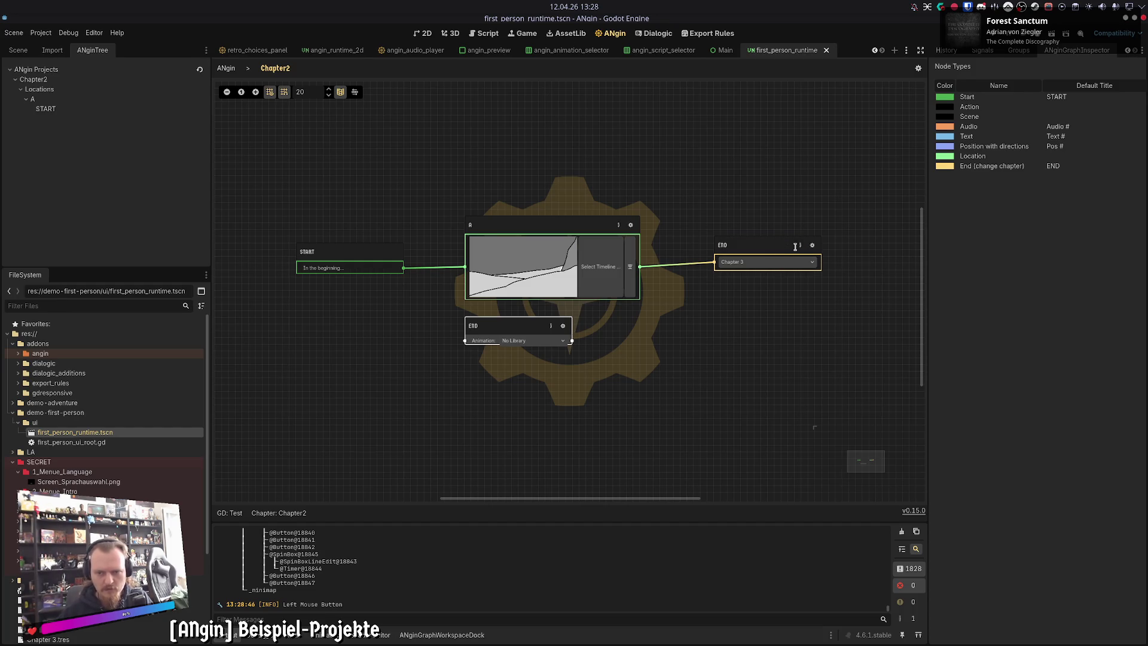
pyautogui.click(229, 71)
pyautogui.click(284, 123)
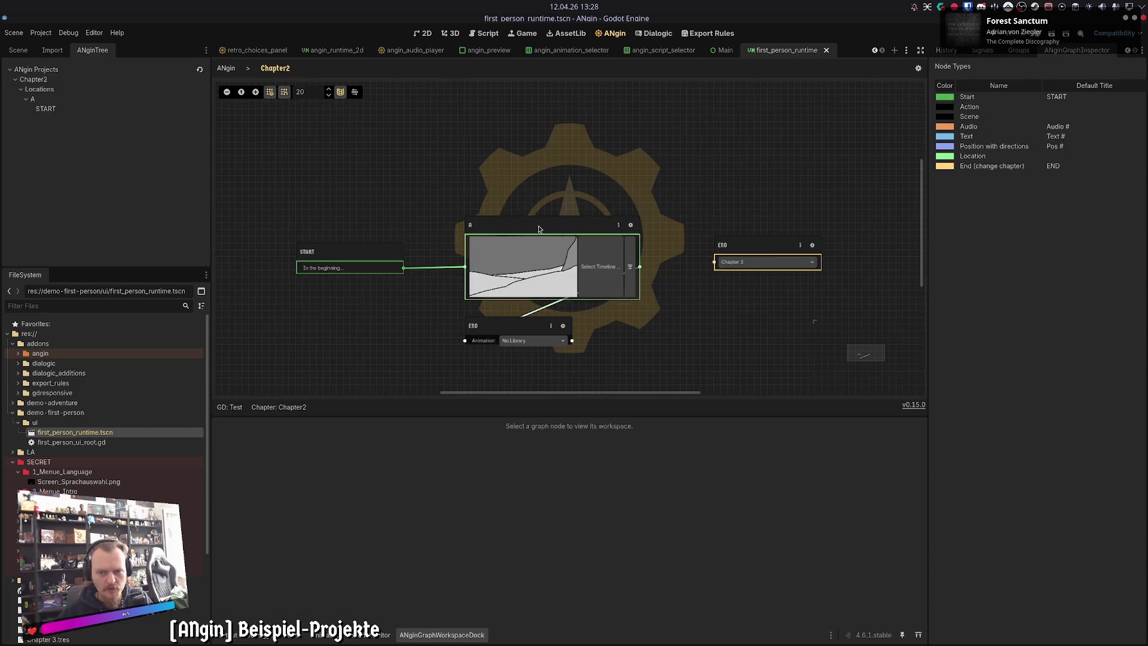
# Step: Rename the right end-chapter node to 'True End', keeping the lower one as END
pyautogui.doubleClick(548, 327)
pyautogui.press('Return')
pyautogui.doubleClick(775, 245)
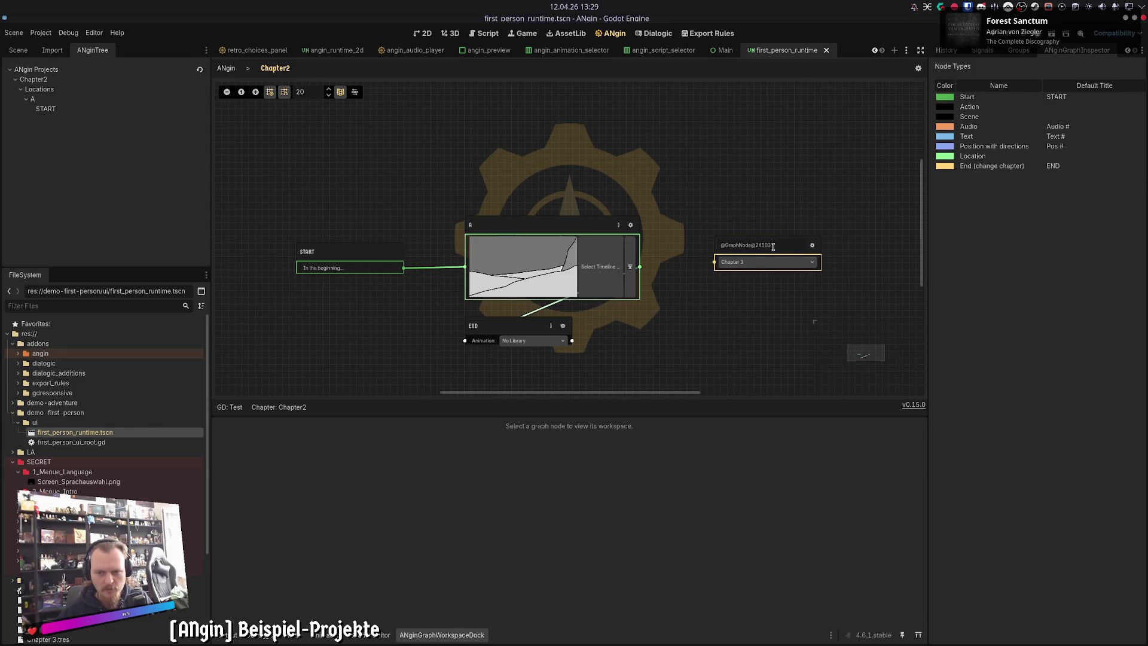
pyautogui.write('True End')
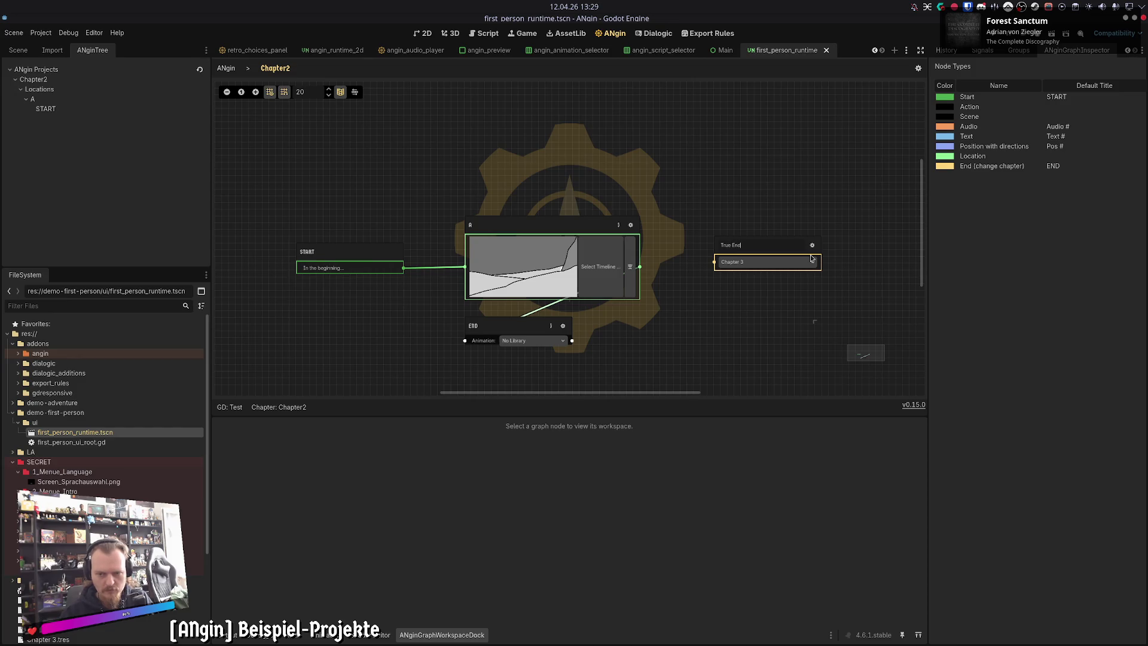
pyautogui.press('Return')
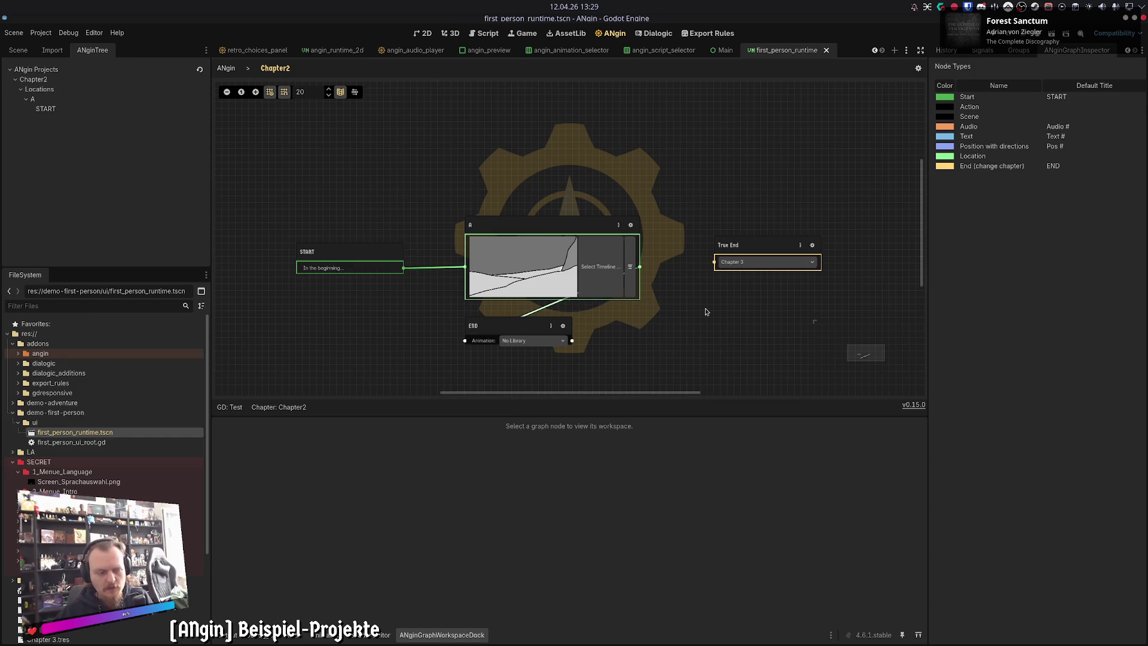
pyautogui.click(625, 642)
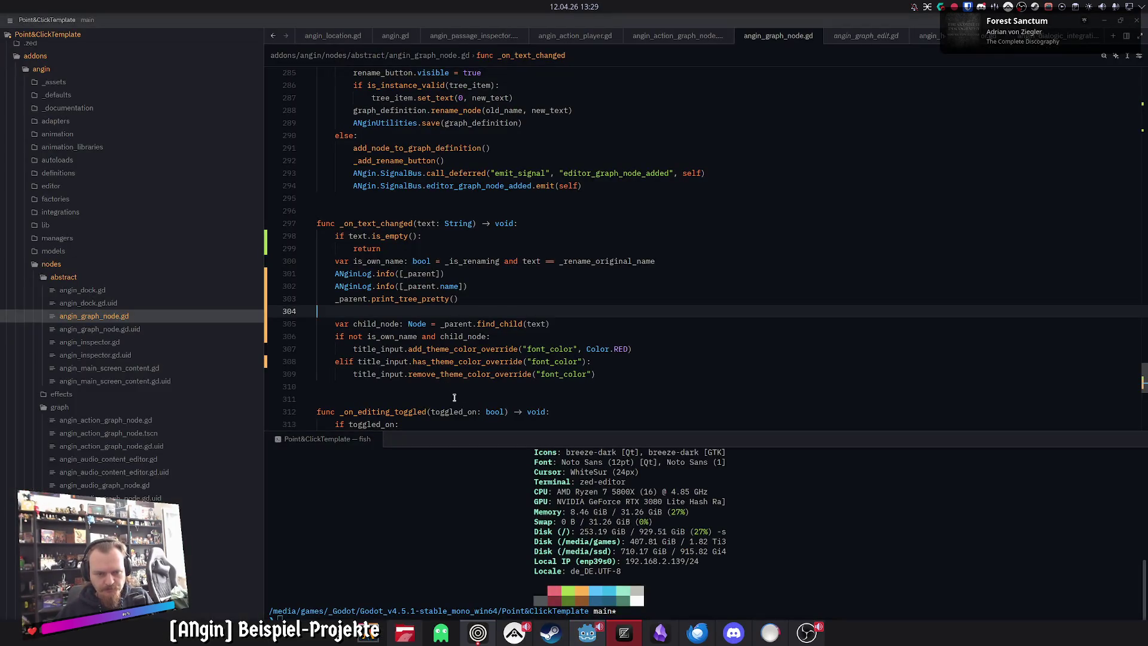
# Step: Scroll angin_graph_node.gd to _on_text_changed, which logs _parent and prints its tree before find_child
pyautogui.scroll(-1, 531, 302)
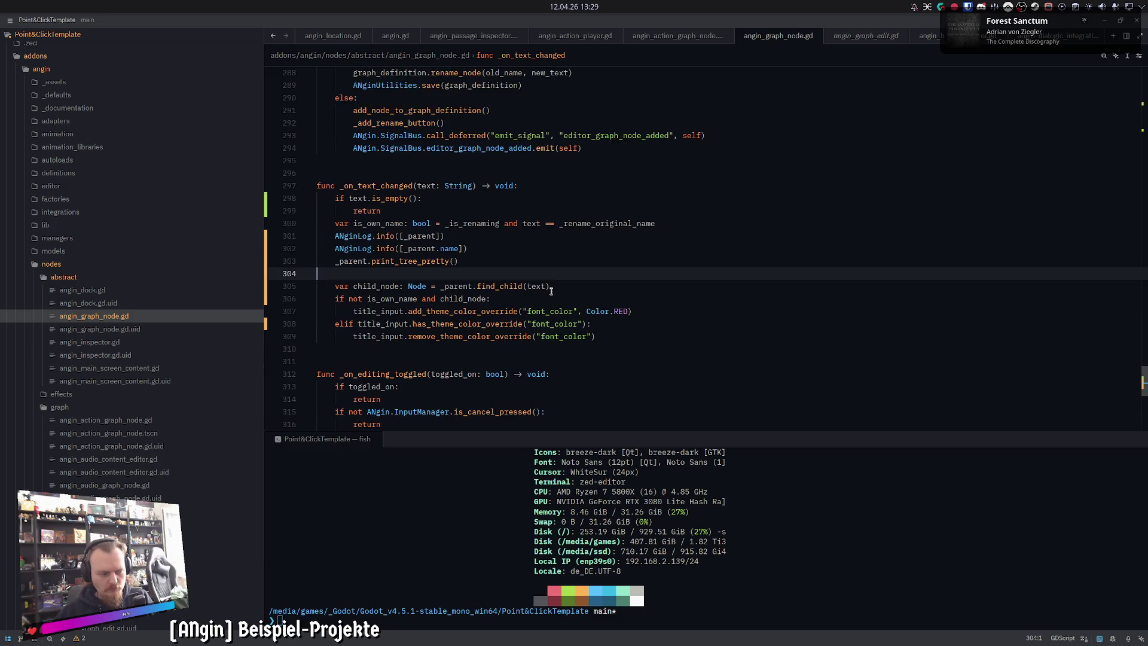
pyautogui.scroll(-1, 786, 355)
pyautogui.scroll(1, 785, 356)
pyautogui.scroll(-1, 785, 356)
pyautogui.scroll(1, 786, 356)
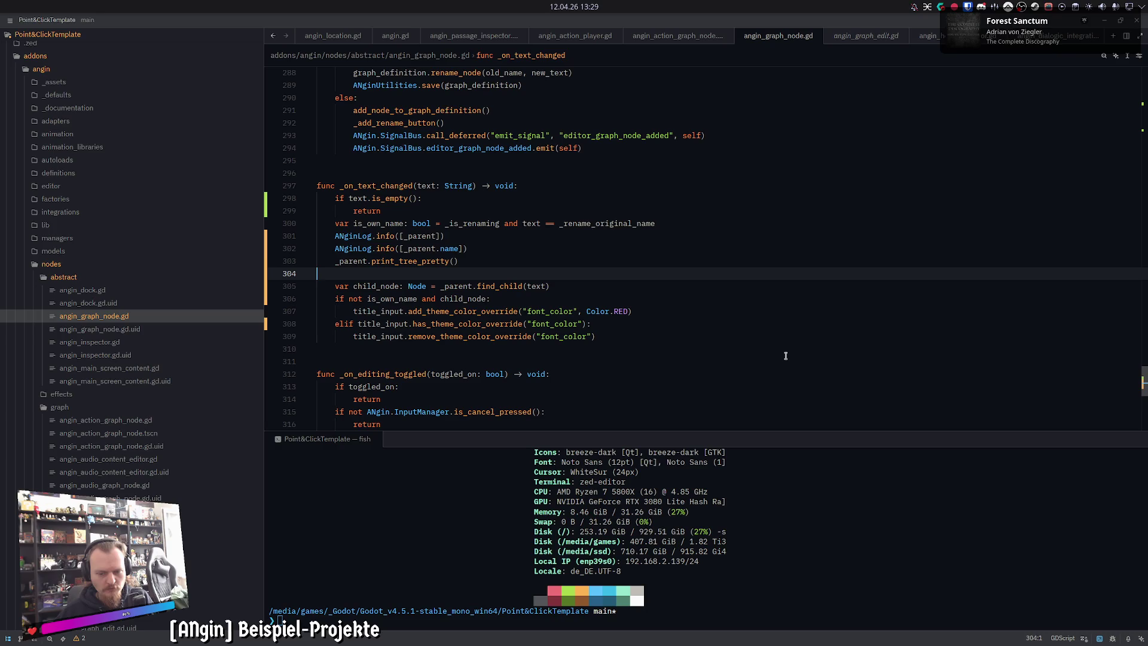
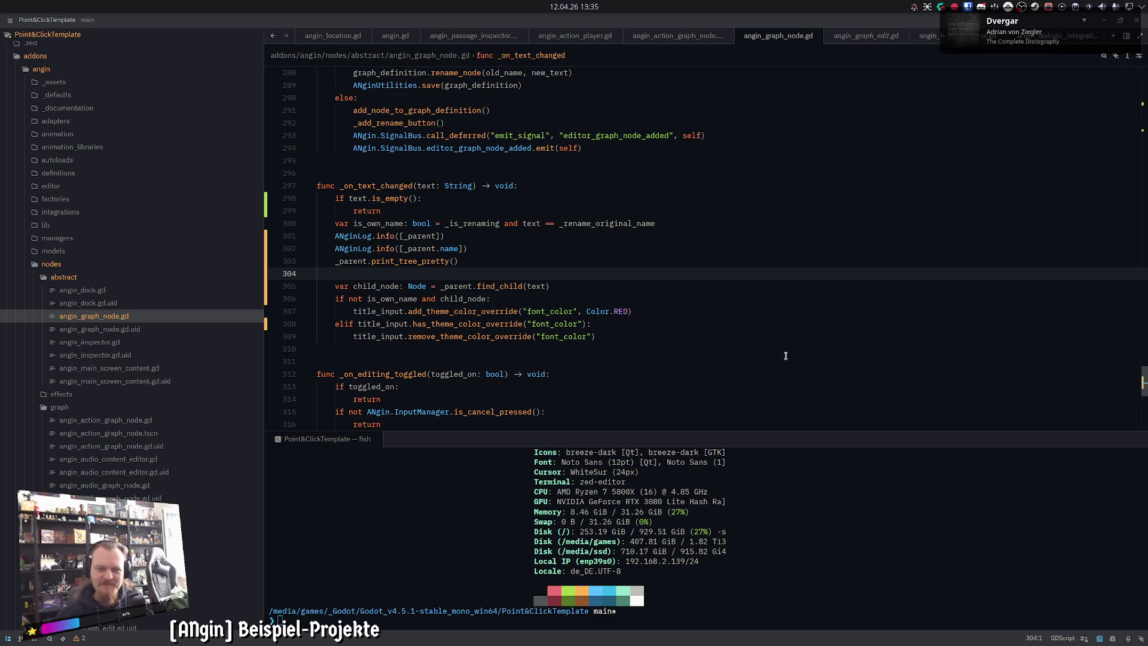
# Step: Move through _on_text_changed in angin_graph_node.gd, checking the print_tree_pretty and find_child lines 303–306
pyautogui.scroll(-1, 575, 280)
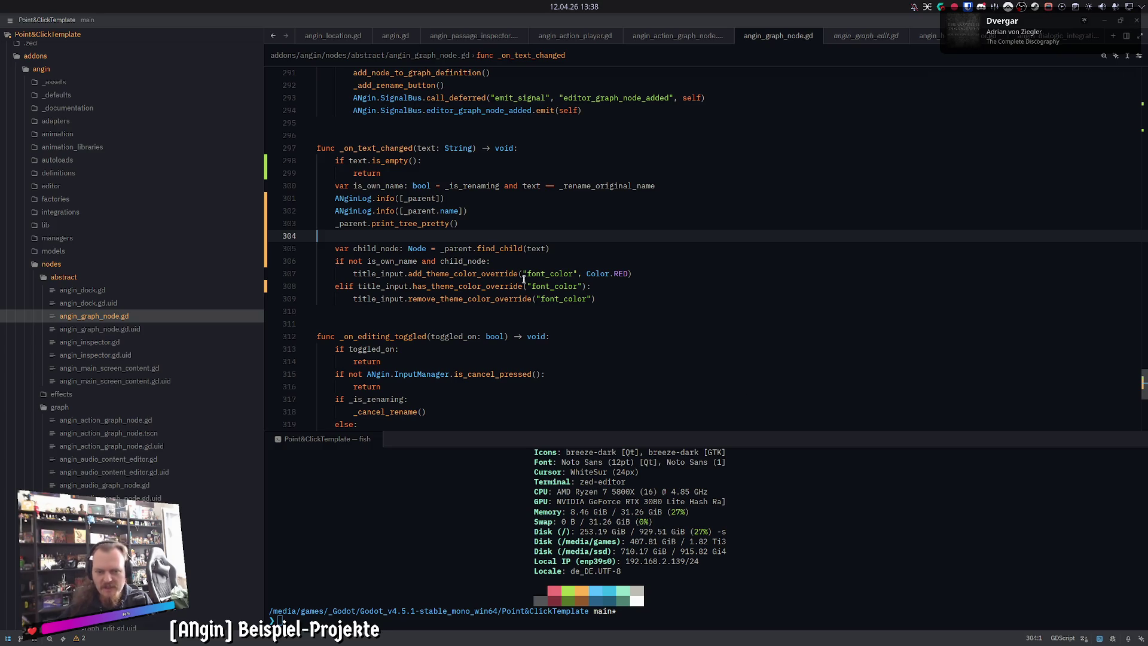
pyautogui.scroll(-1, 592, 271)
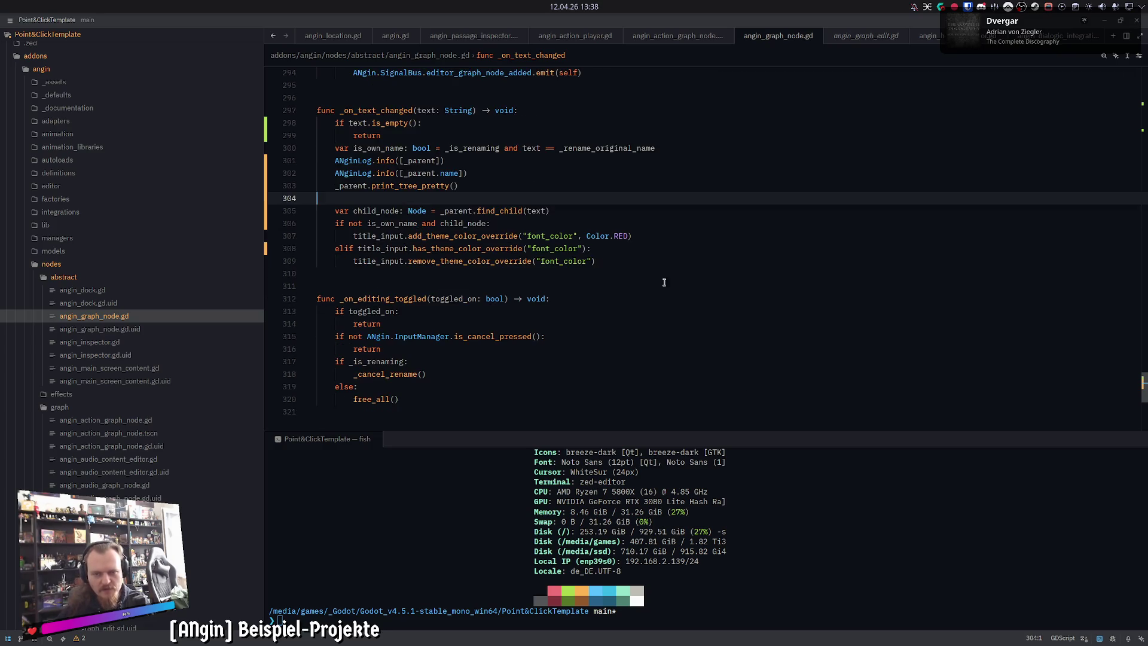
pyautogui.scroll(1, 762, 329)
pyautogui.click(614, 248)
pyautogui.click(625, 224)
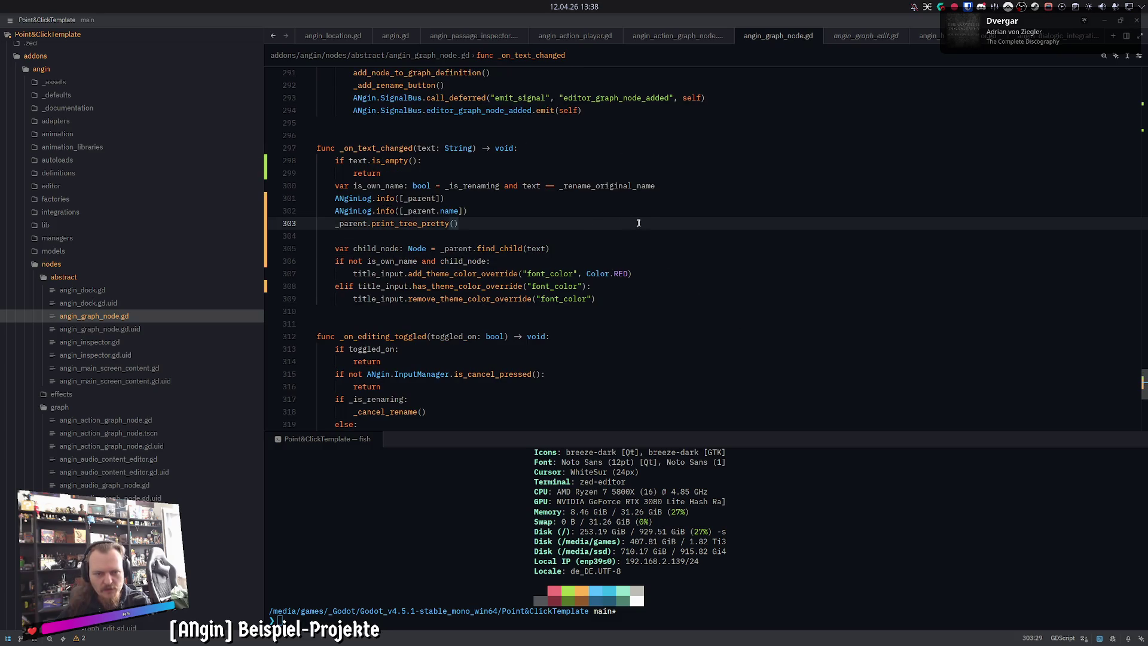
pyautogui.scroll(-1, 743, 329)
pyautogui.click(598, 198)
pyautogui.click(598, 211)
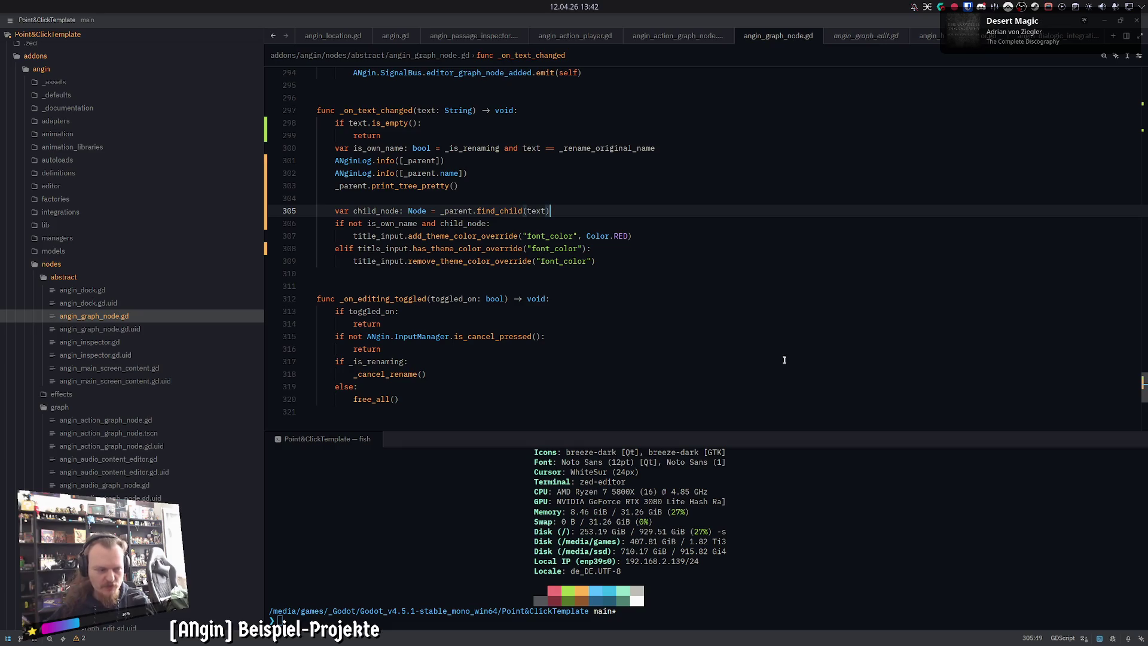
pyautogui.press('Down')
pyautogui.press('Up')
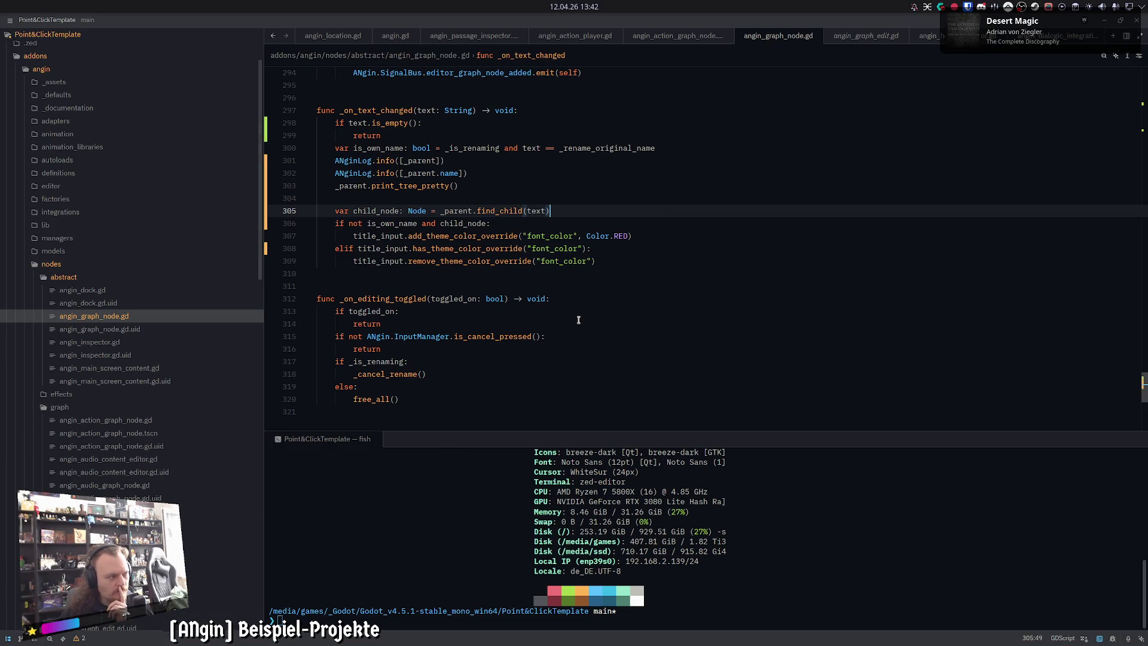
pyautogui.click(546, 223)
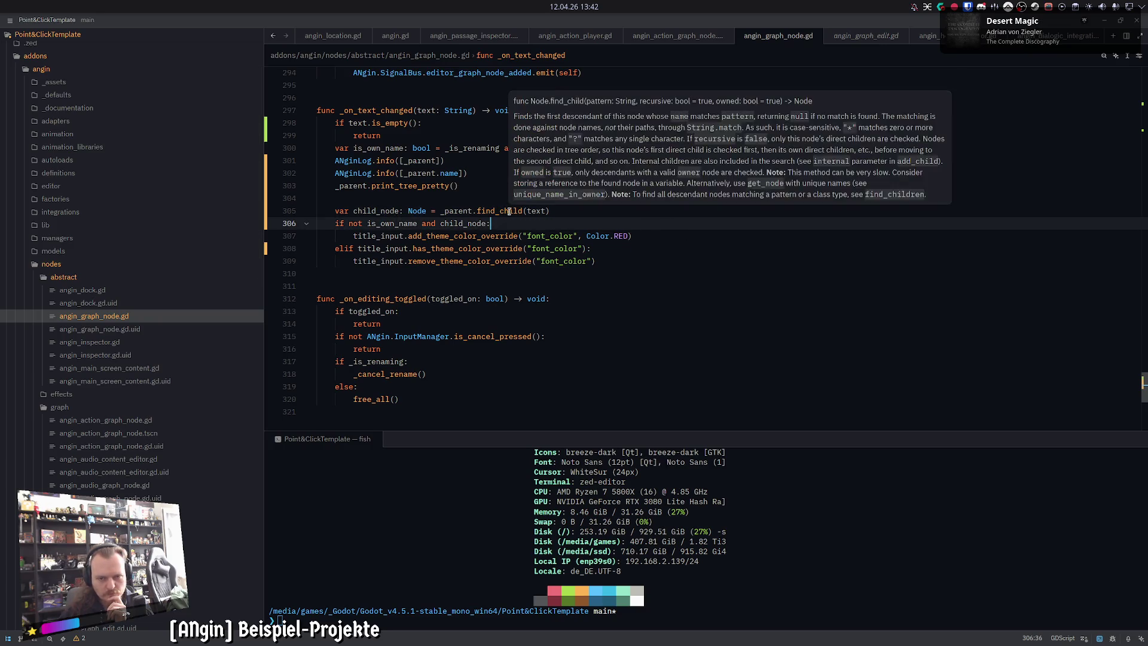
# Step: Bring up the find_child documentation popup on line 305
pyautogui.moveTo(501, 207)
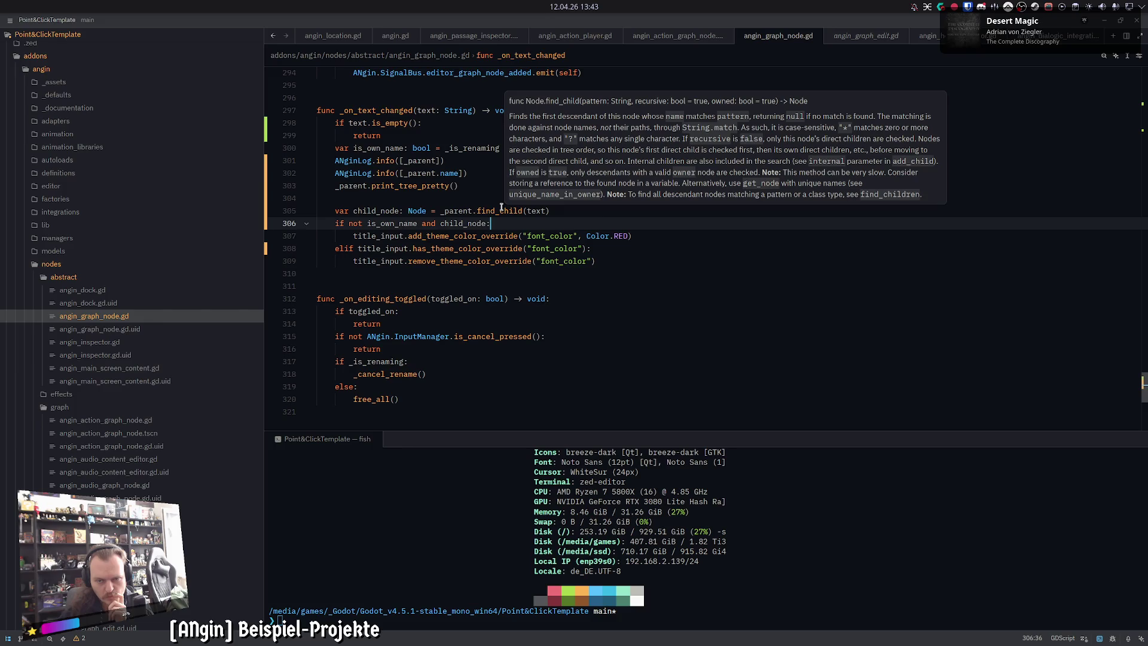
# Step: Add a false argument to _parent.find_child(text) on line 305 and save the script
pyautogui.click(547, 210)
pyautogui.write(', false')
pyautogui.press('End')
pyautogui.hotkey('ctrl', 's')
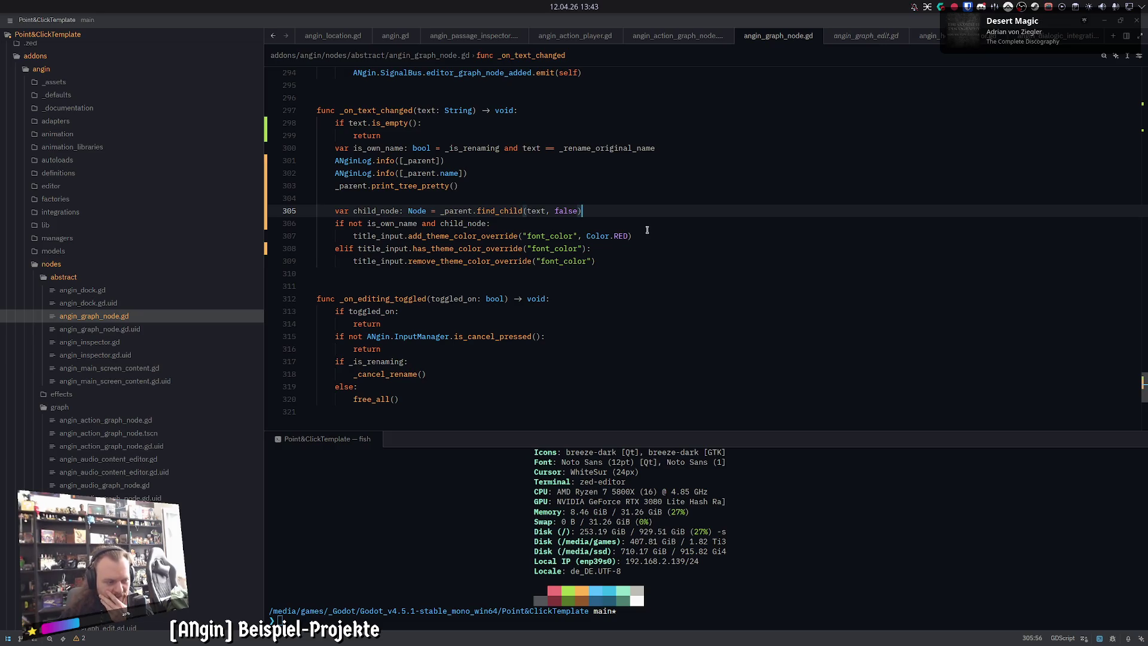
# Step: Select the find_child line 305 from child_node to the end
pyautogui.scroll(1, 619, 263)
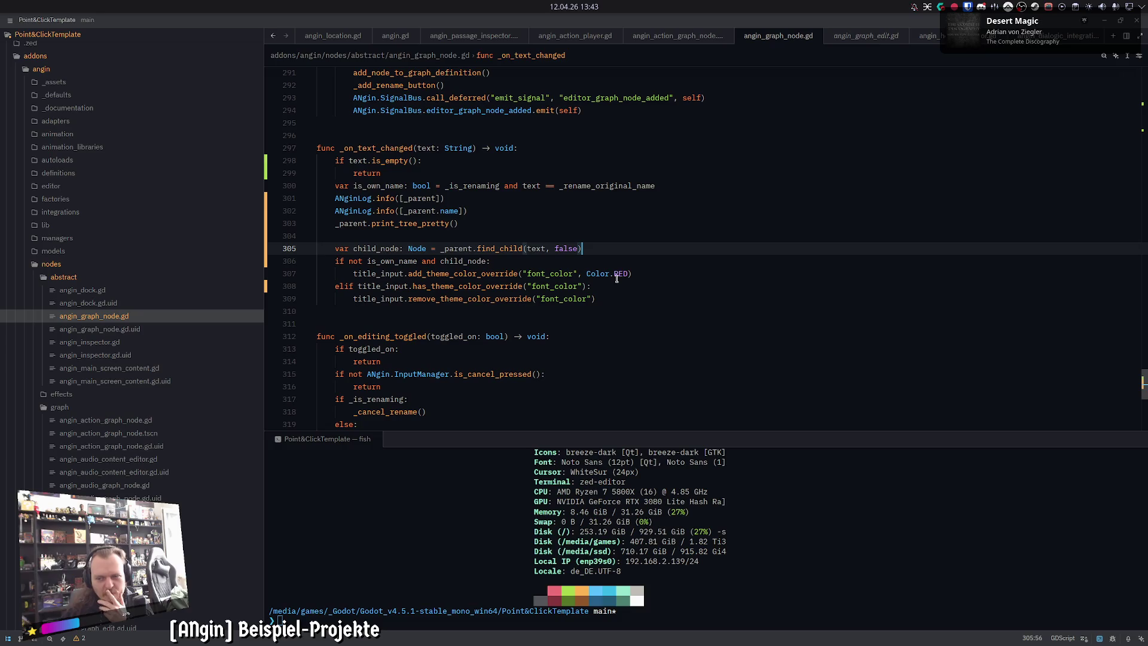
pyautogui.moveTo(615, 282)
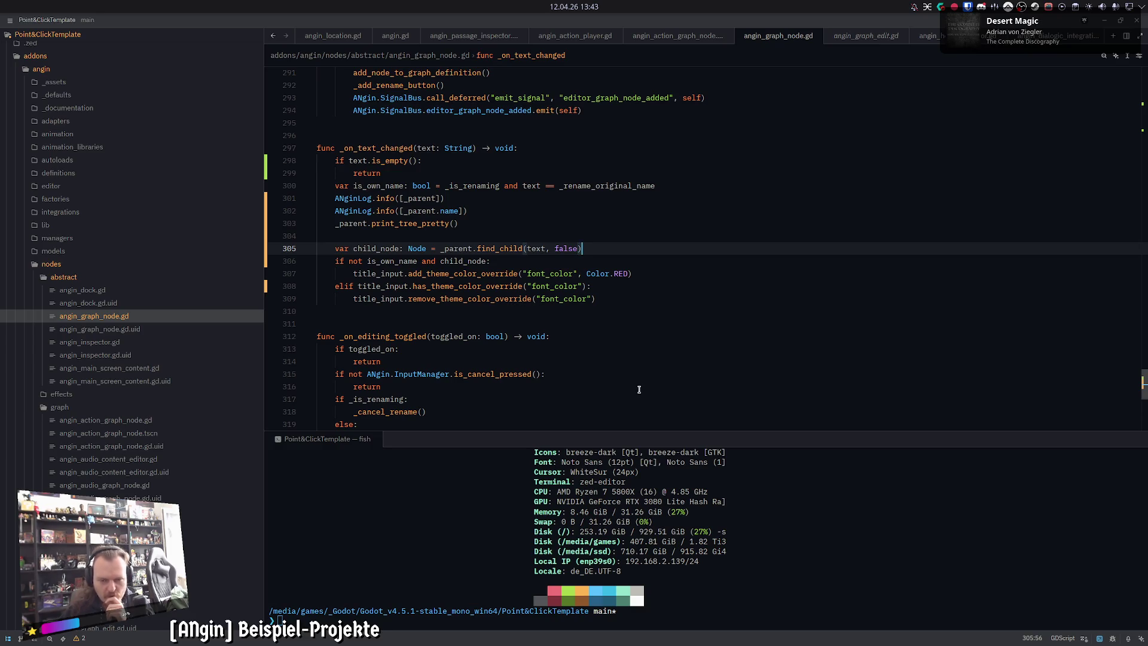
pyautogui.scroll(1, 639, 390)
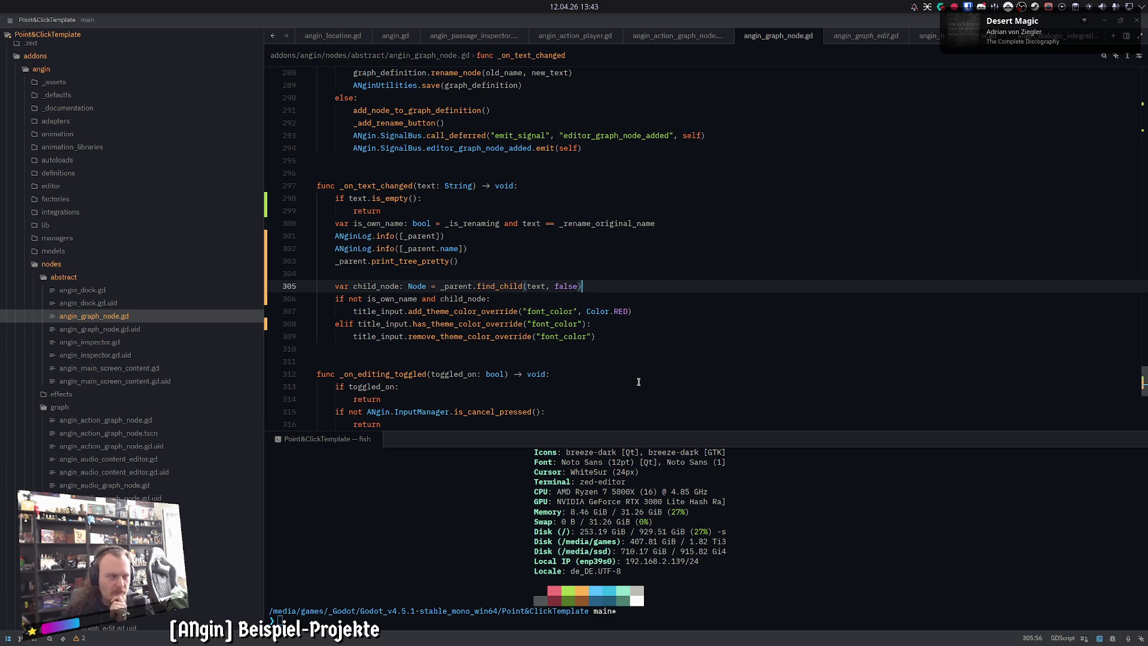
pyautogui.tripleClick(583, 286)
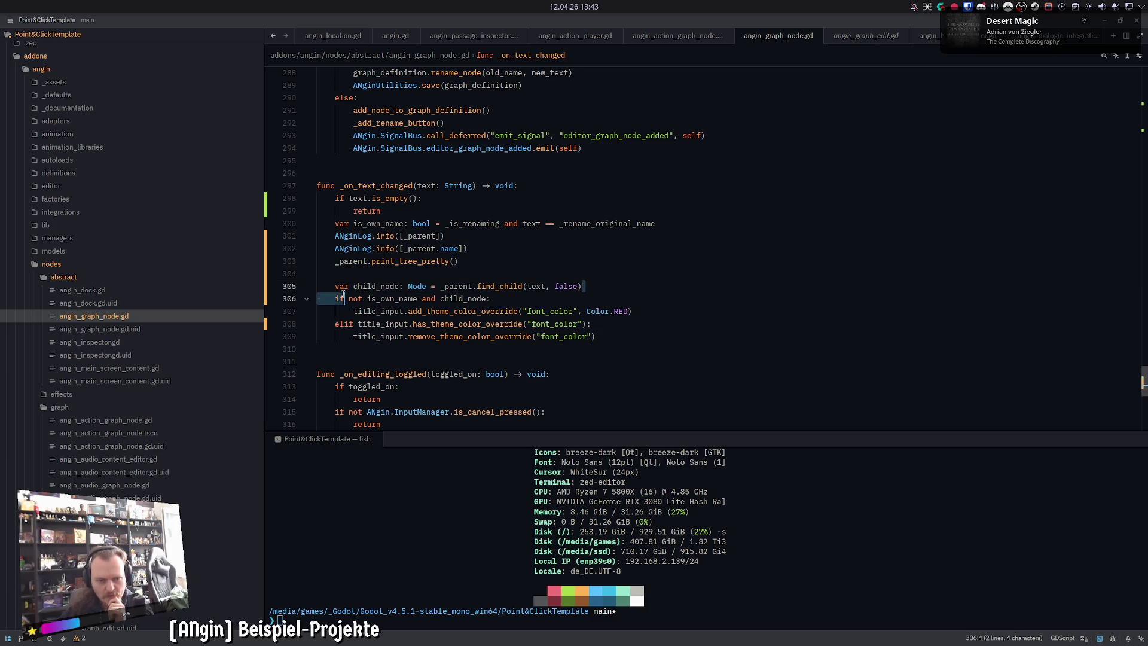
pyautogui.click(587, 285)
pyautogui.moveTo(588, 286)
pyautogui.mouseDown()
pyautogui.moveTo(315, 285)
pyautogui.moveTo(603, 282)
pyautogui.moveTo(317, 286)
pyautogui.moveTo(336, 286)
pyautogui.moveTo(316, 286)
pyautogui.moveTo(331, 285)
pyautogui.moveTo(338, 239)
pyautogui.moveTo(354, 235)
pyautogui.moveTo(419, 299)
pyautogui.moveTo(598, 286)
pyautogui.mouseUp()
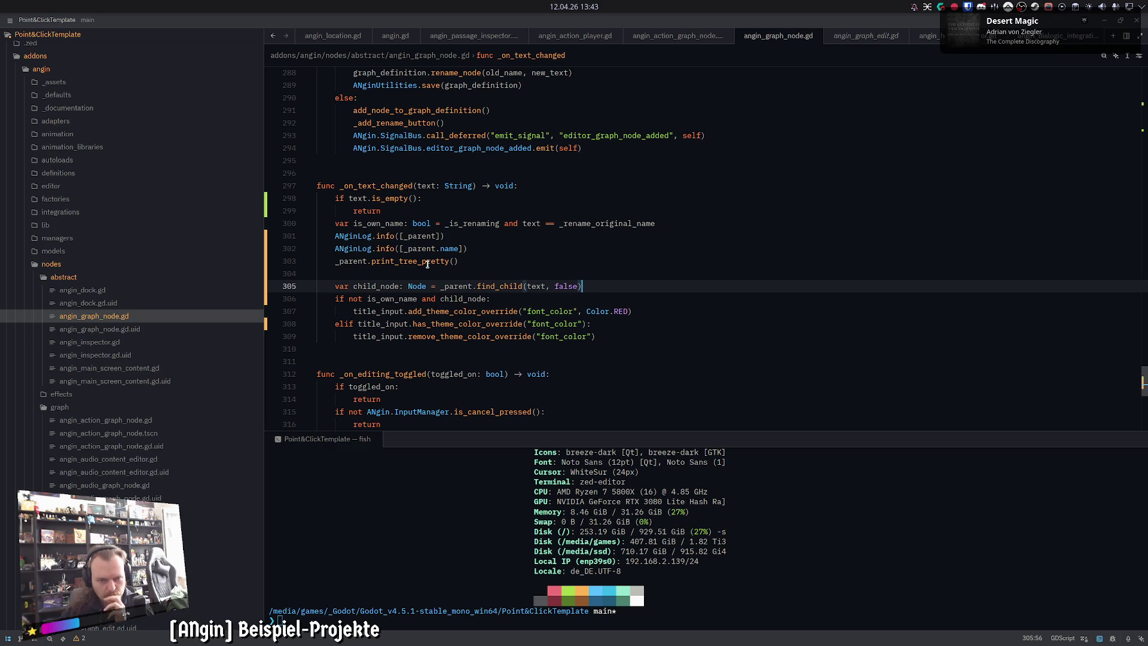
# Step: Replace the print_tree_pretty call with ANginLog.info([_parent.has_node(text)])
pyautogui.moveTo(426, 264)
pyautogui.click(470, 261)
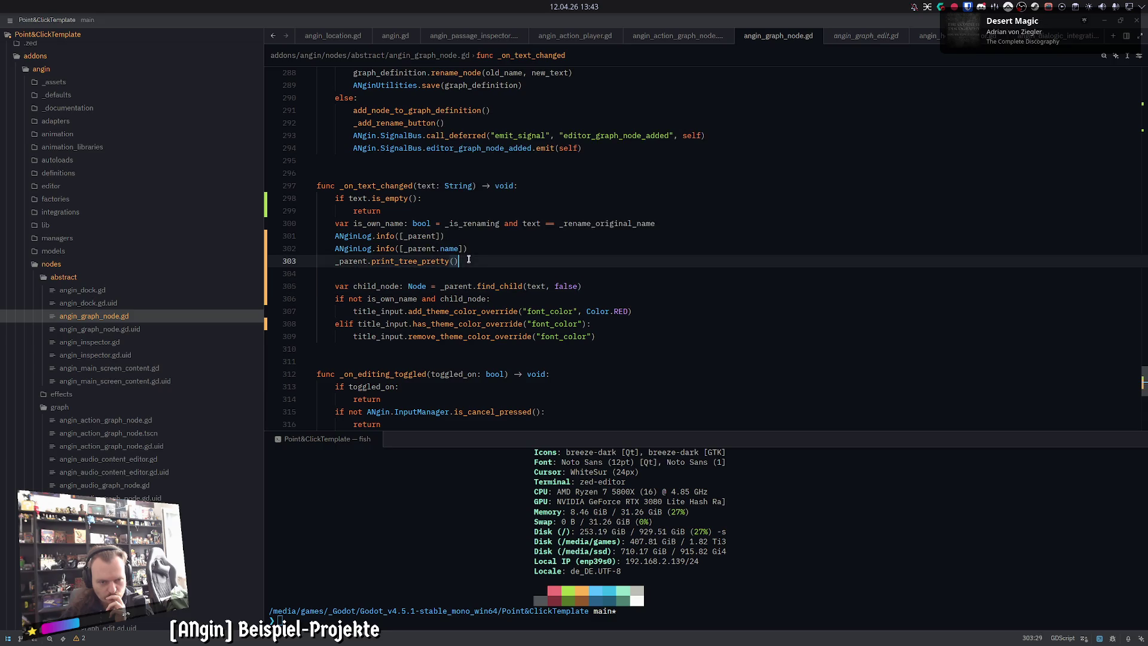
pyautogui.hotkey('shift', 'Home')
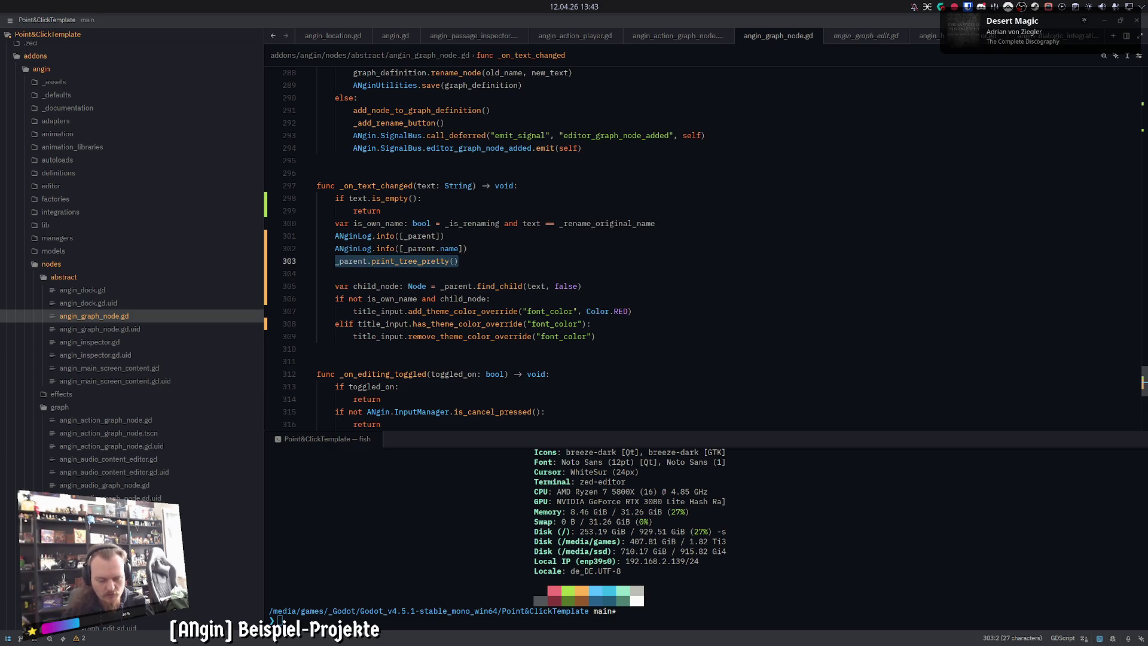
pyautogui.write('ANginLog.info')
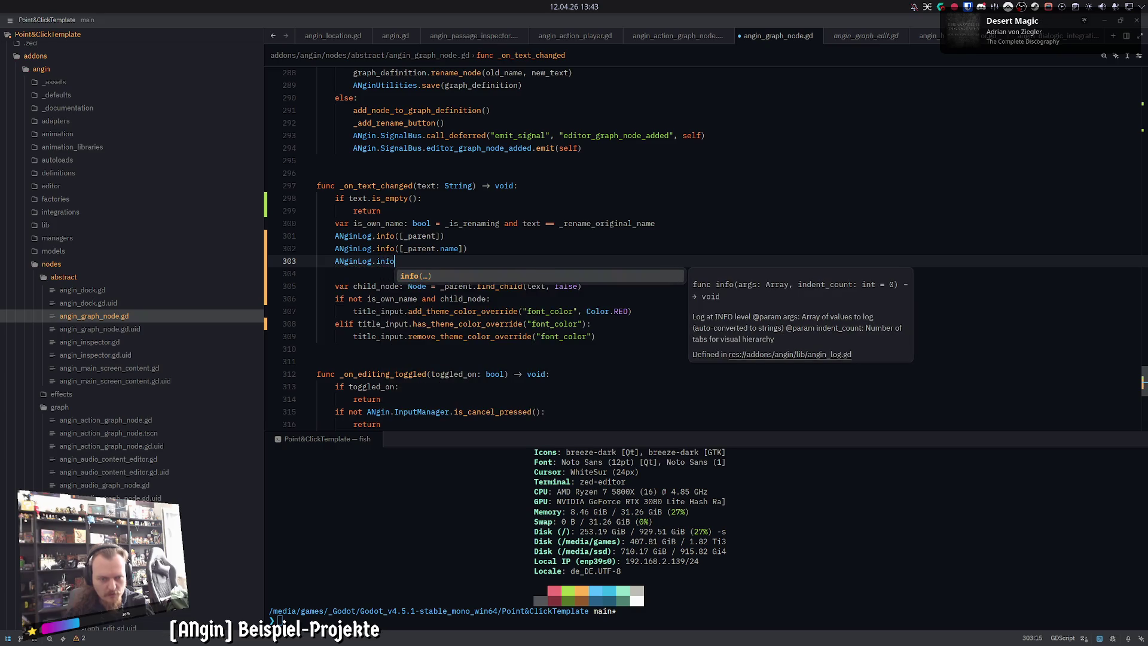
pyautogui.write('([')
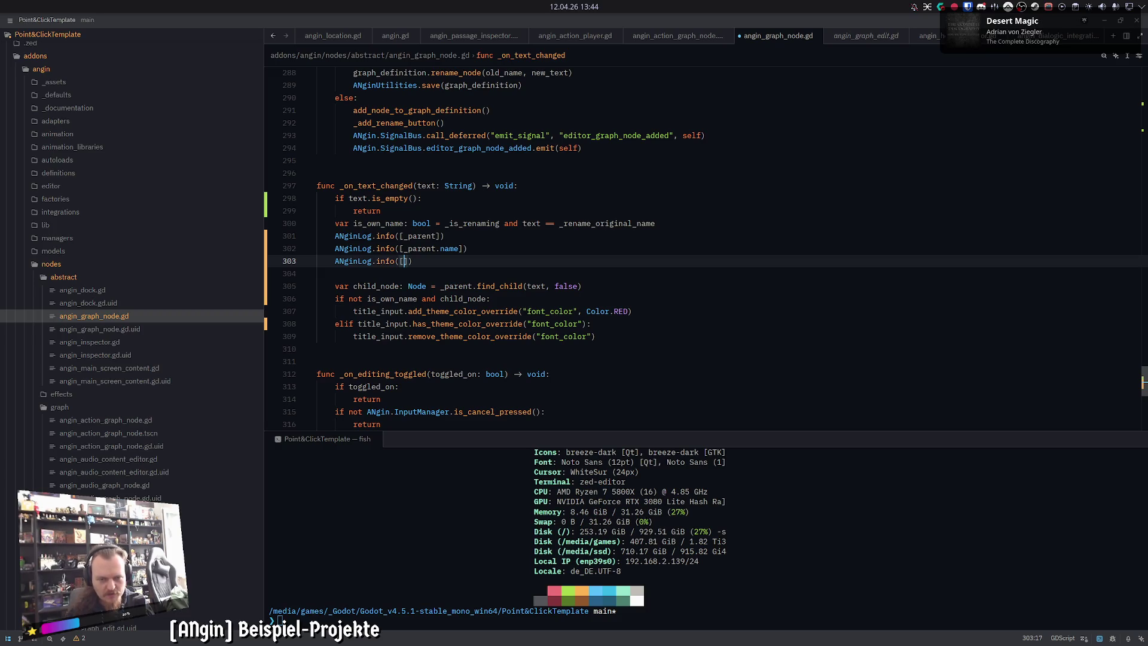
pyautogui.write('_parent.has')
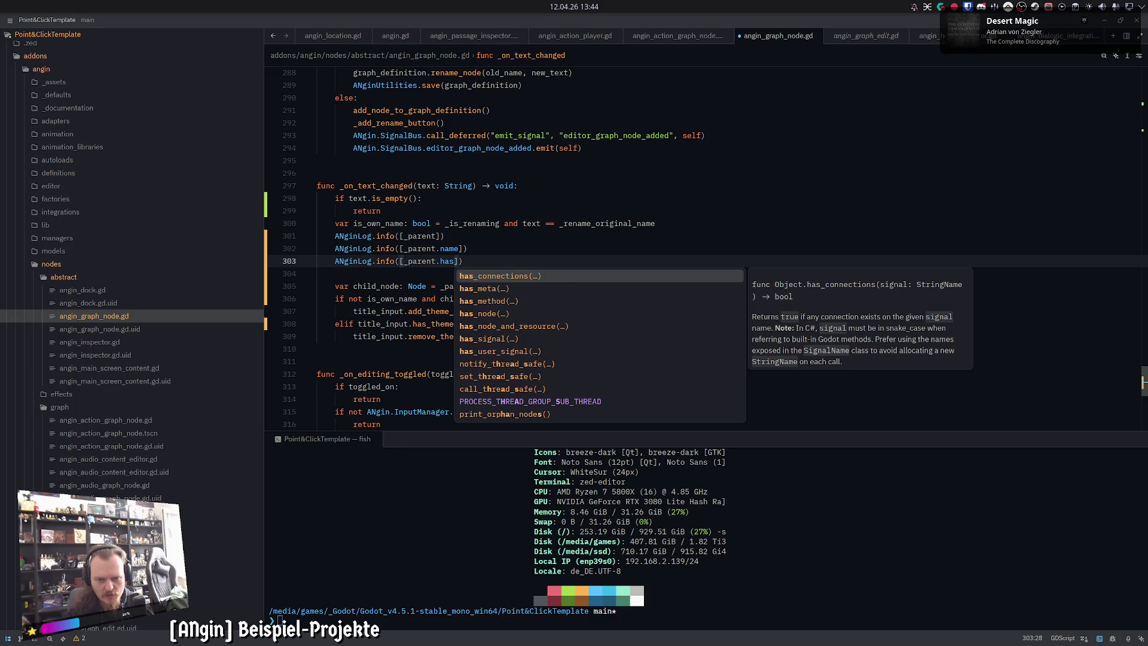
pyautogui.press('Down')
pyautogui.press('Down')
pyautogui.press('Down')
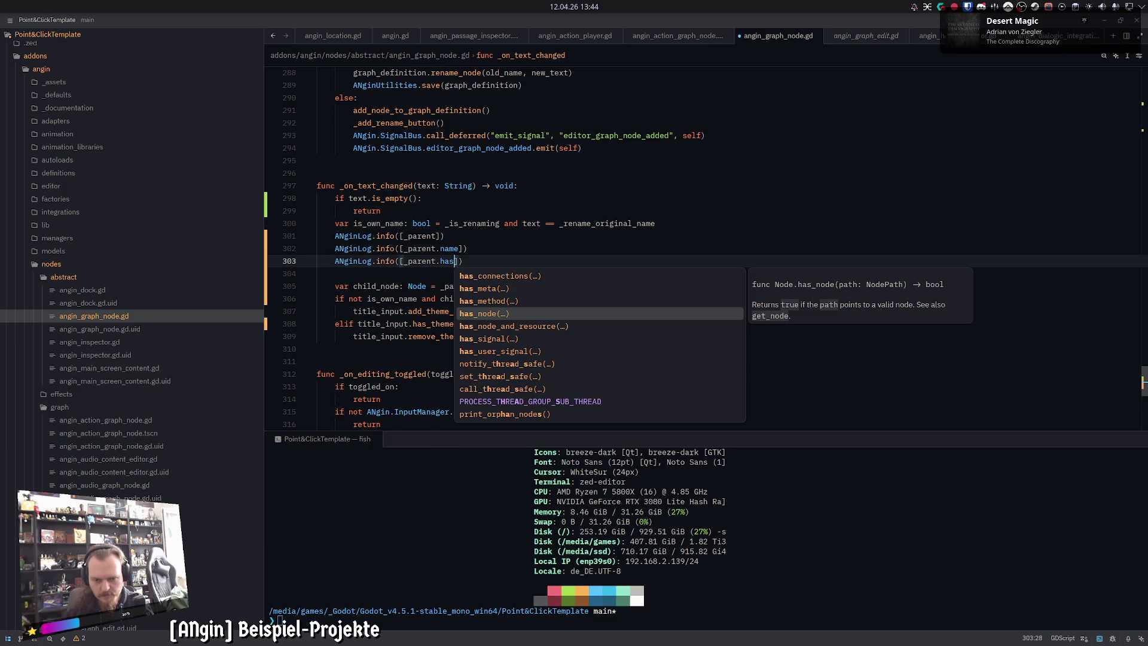
pyautogui.press('Down')
pyautogui.press('Up')
pyautogui.press('Return')
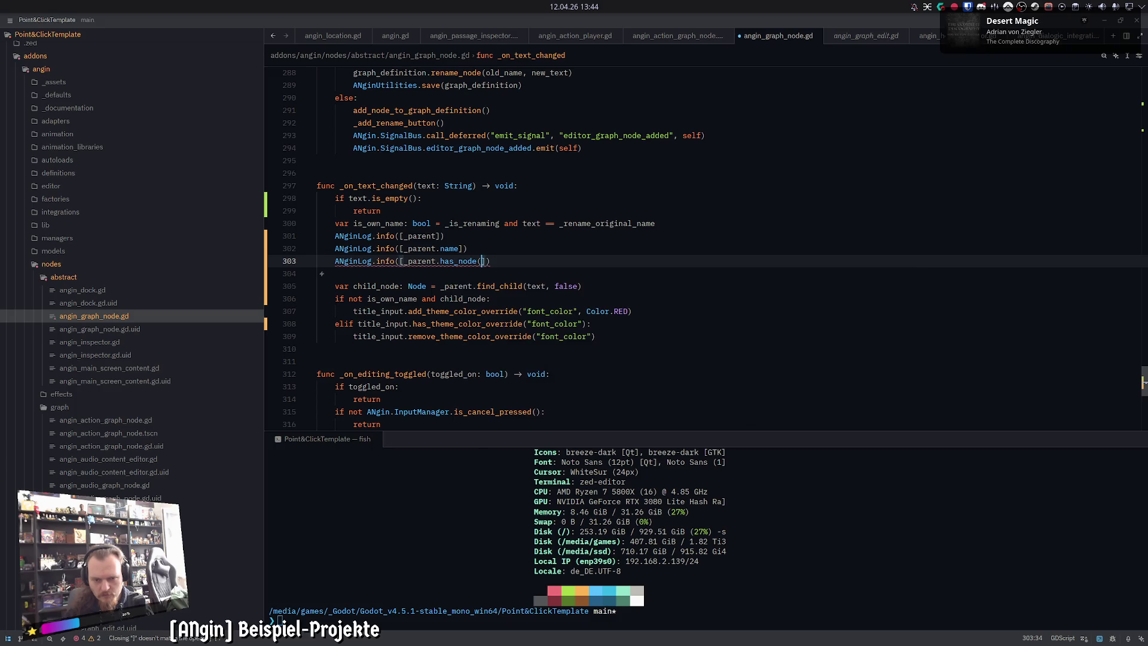
pyautogui.write('text)')
pyautogui.press('Right')
pyautogui.press('Right')
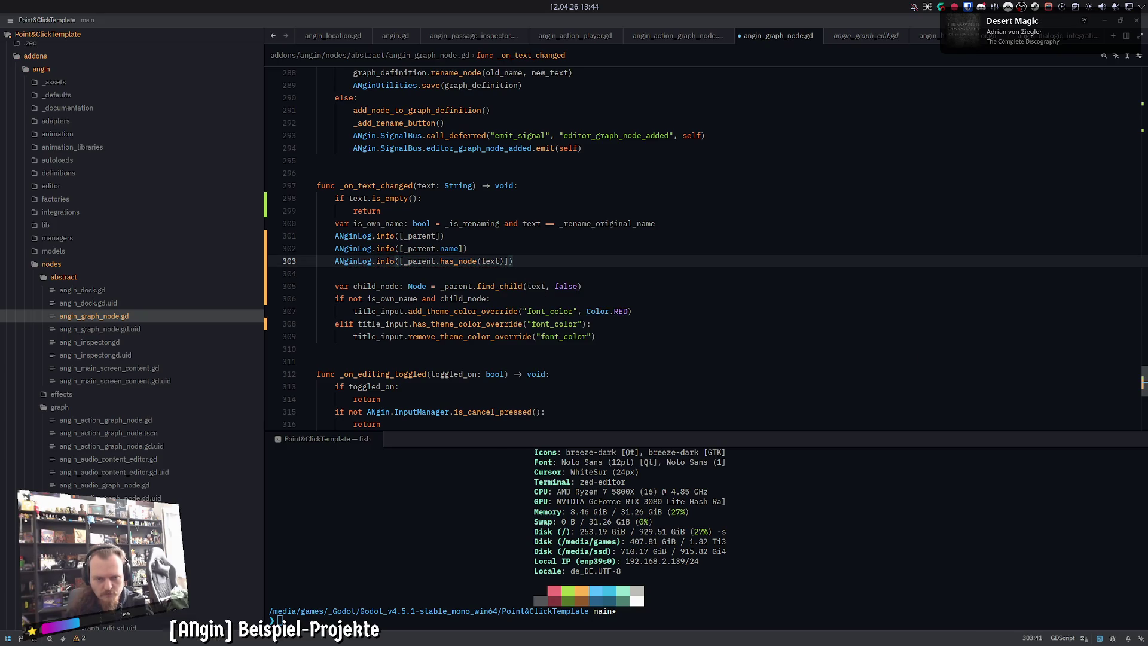
# Step: Duplicate the log line, change it to _parent.find_child(text, false), and save
pyautogui.hotkey('ctrl', 'shift', 'd')
pyautogui.hotkey('ctrl', 'Left')
pyautogui.hotkey('ctrl', 'Left')
pyautogui.hotkey('ctrl', 'Left')
pyautogui.hotkey('ctrl', 'shift', 'Right')
pyautogui.write('find_ch')
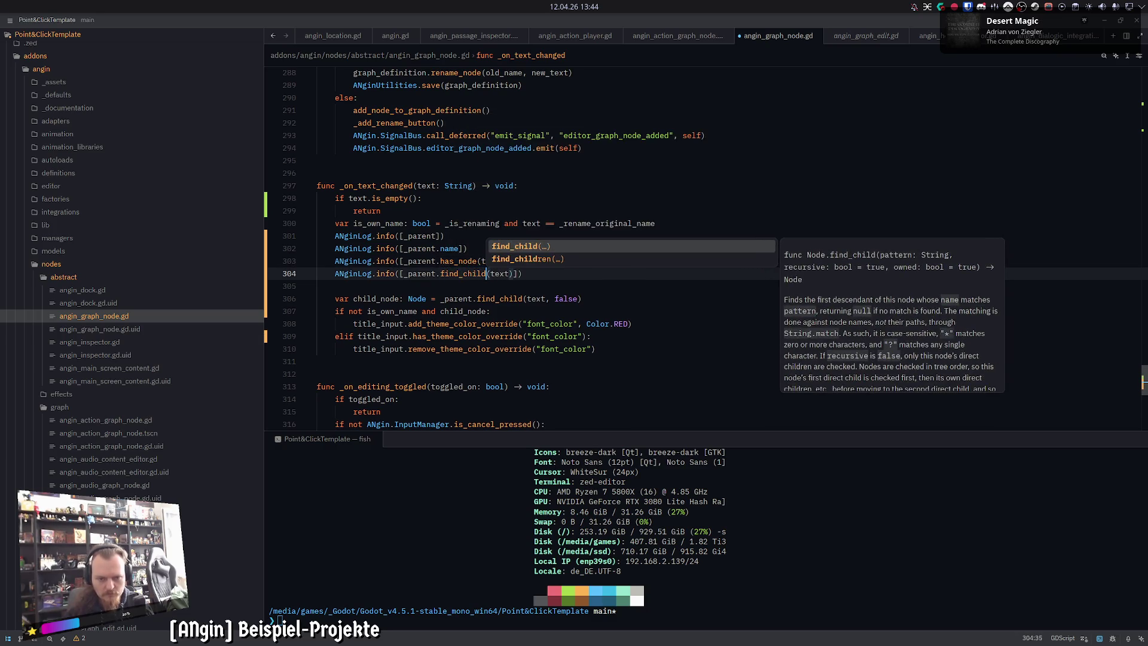
pyautogui.press('Tab')
pyautogui.hotkey('ctrl', 'Right')
pyautogui.write(', false')
pyautogui.press('End')
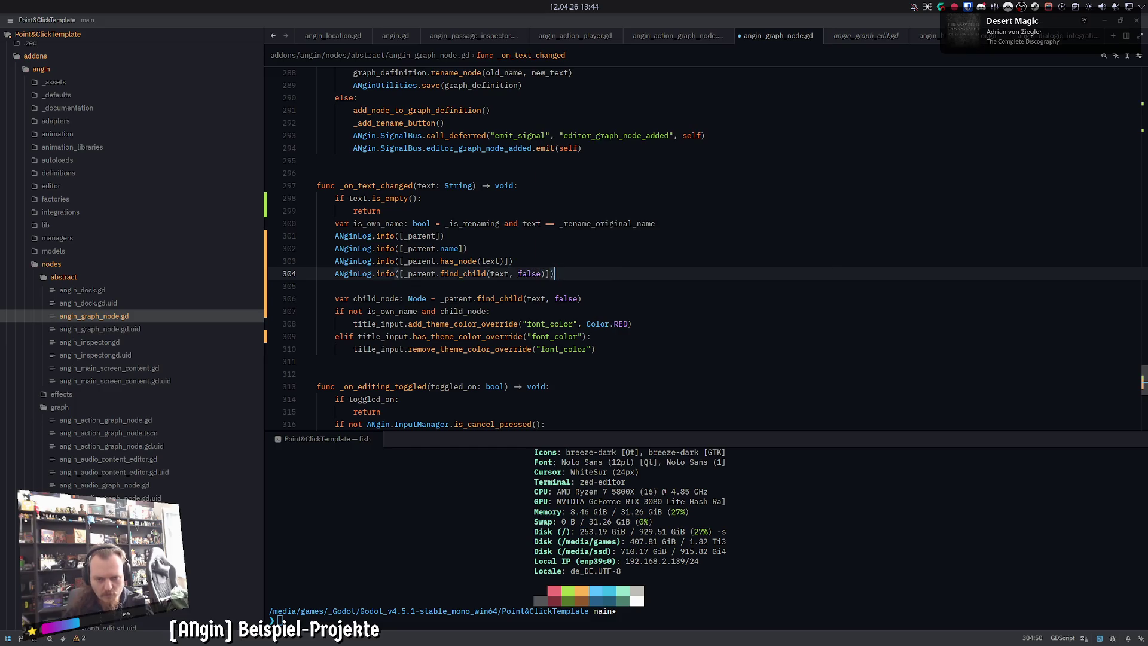
pyautogui.hotkey('ctrl', 's')
pyautogui.hotkey('alt', 'Tab')
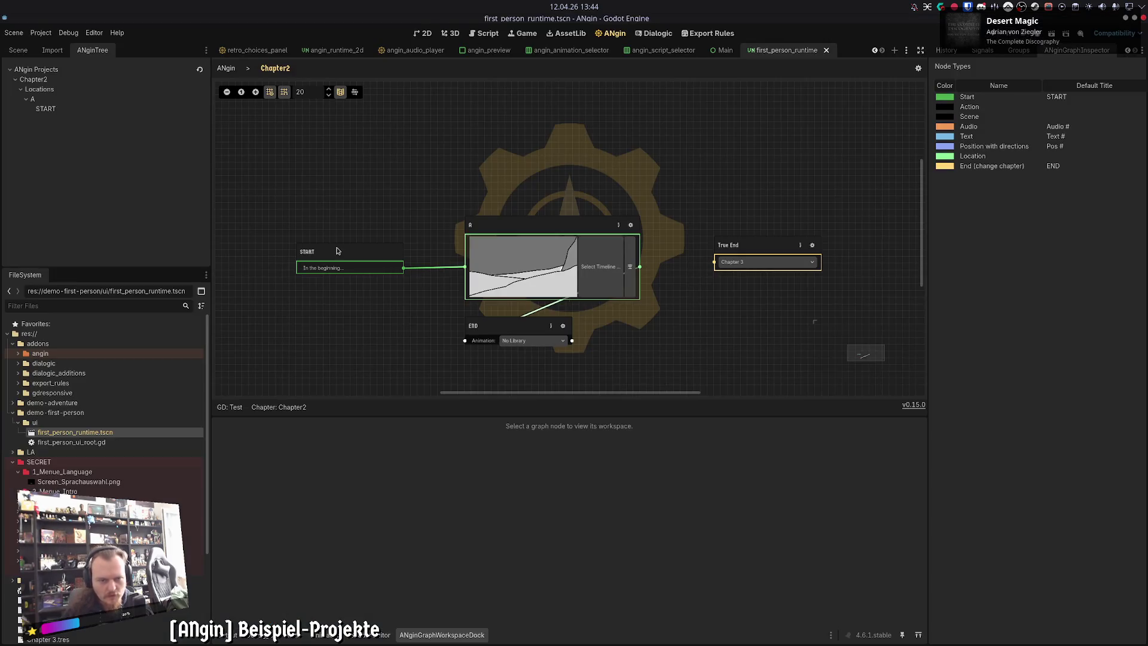
# Step: Reload the current project and open the Chapter2 graph from the ANgin preview
pyautogui.click(41, 33)
pyautogui.click(72, 147)
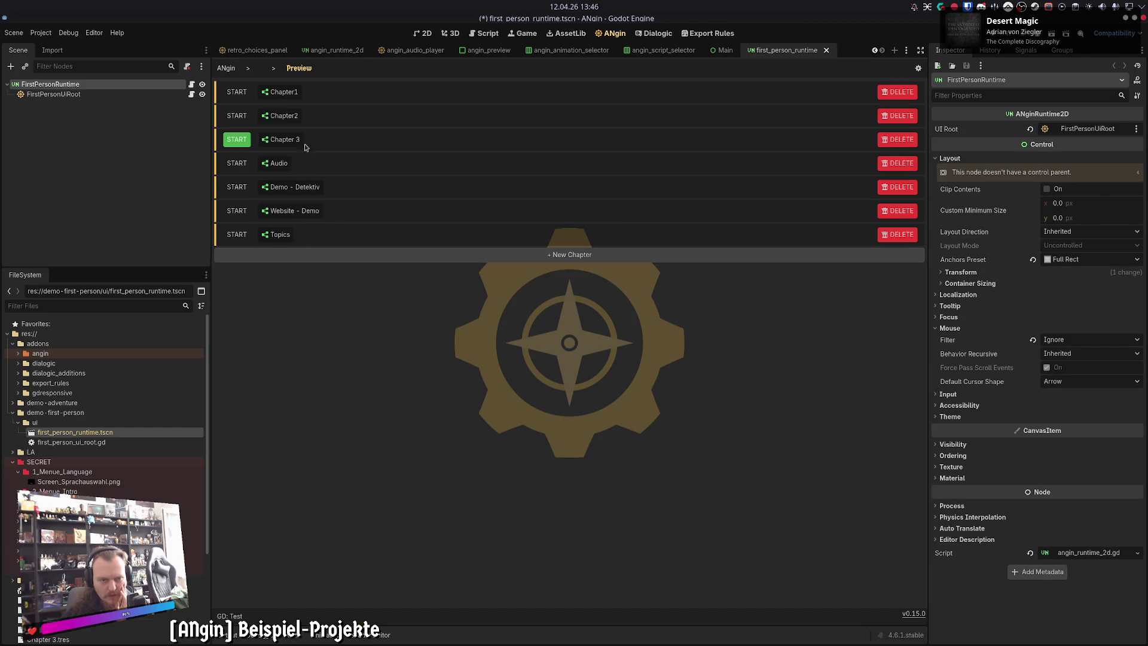
pyautogui.click(287, 116)
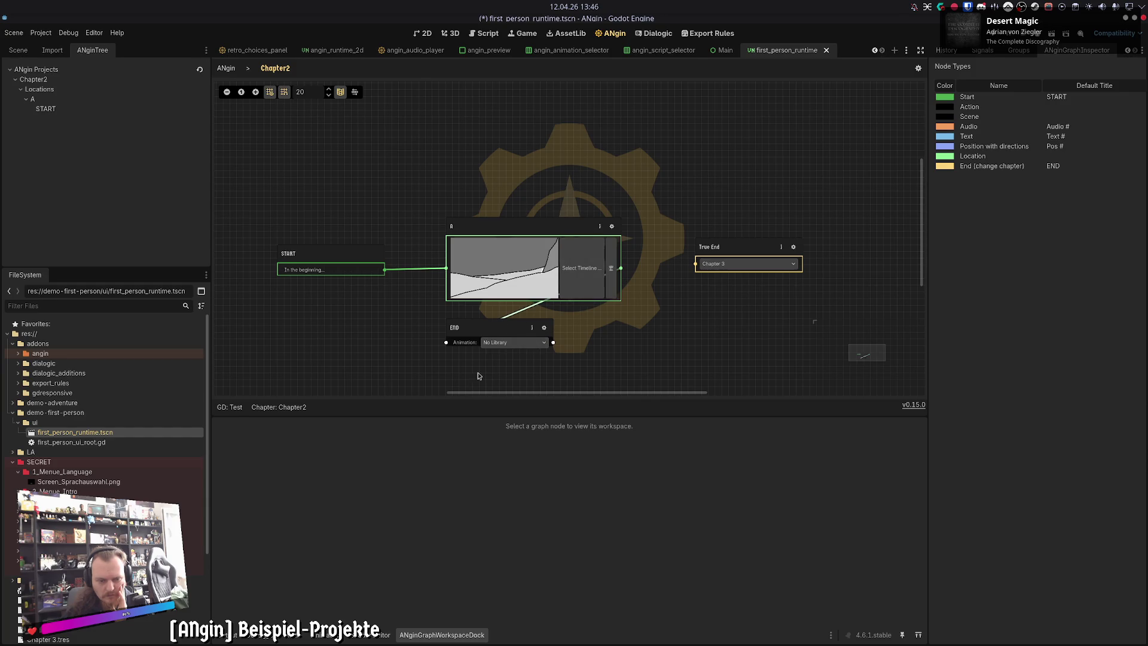
# Step: Nudge the END node, attempt retitling it 'True', then abandon the rename so it stays END
pyautogui.click(233, 635)
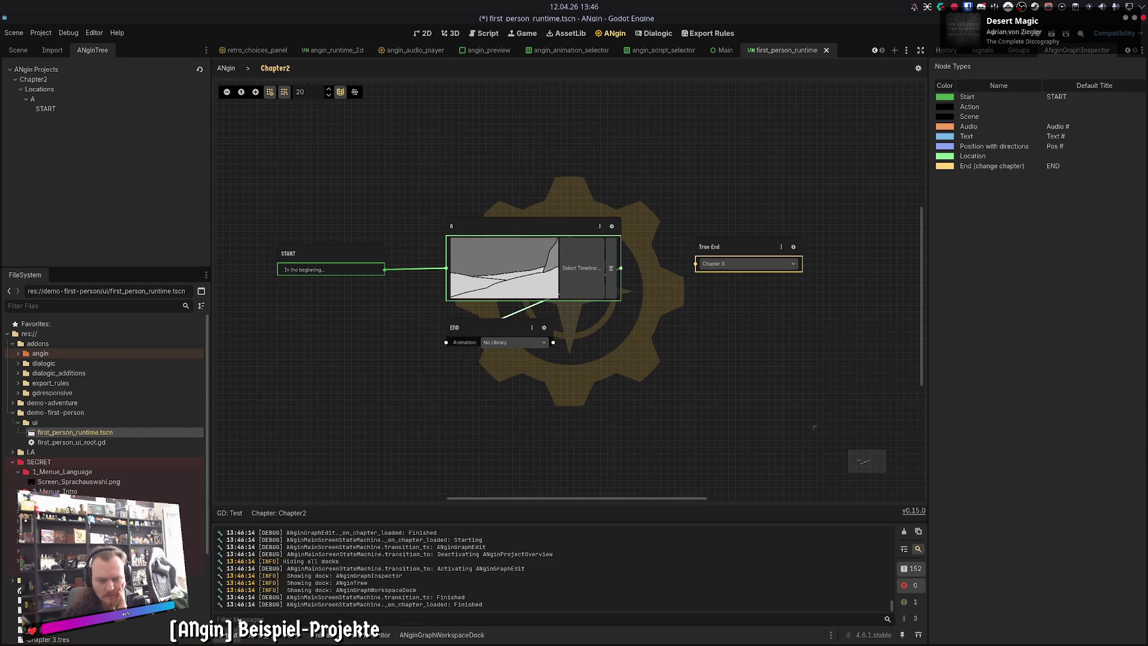
pyautogui.moveTo(467, 324); pyautogui.dragTo(488, 331)
pyautogui.doubleClick(488, 331)
pyautogui.write('A')
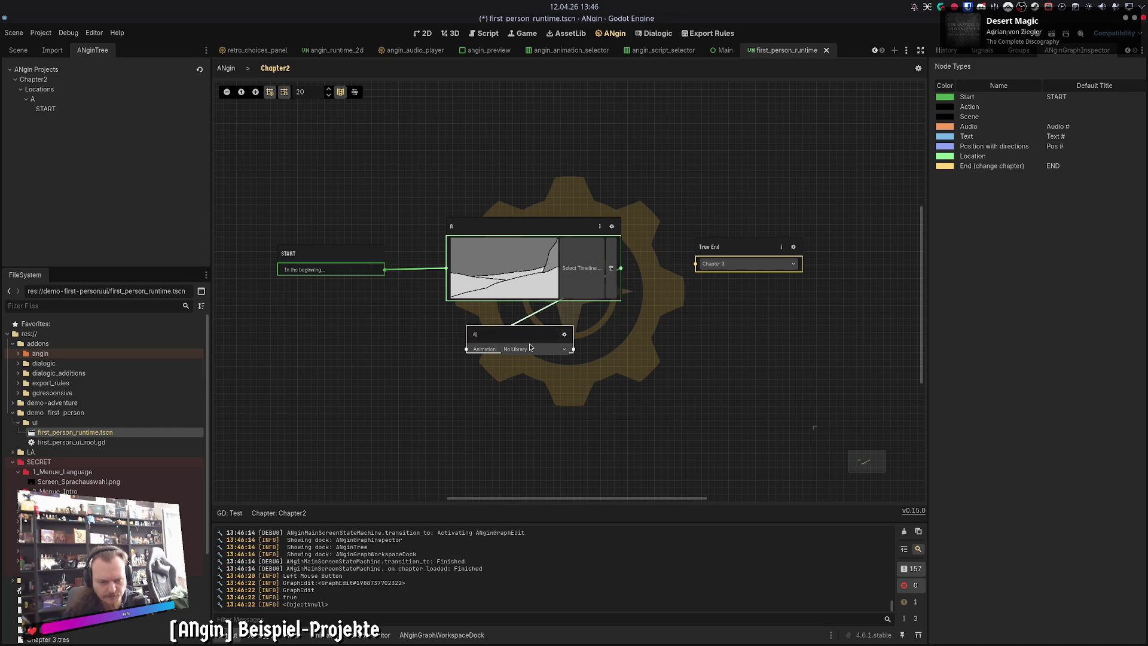
pyautogui.write('d')
pyautogui.press('BackSpace')
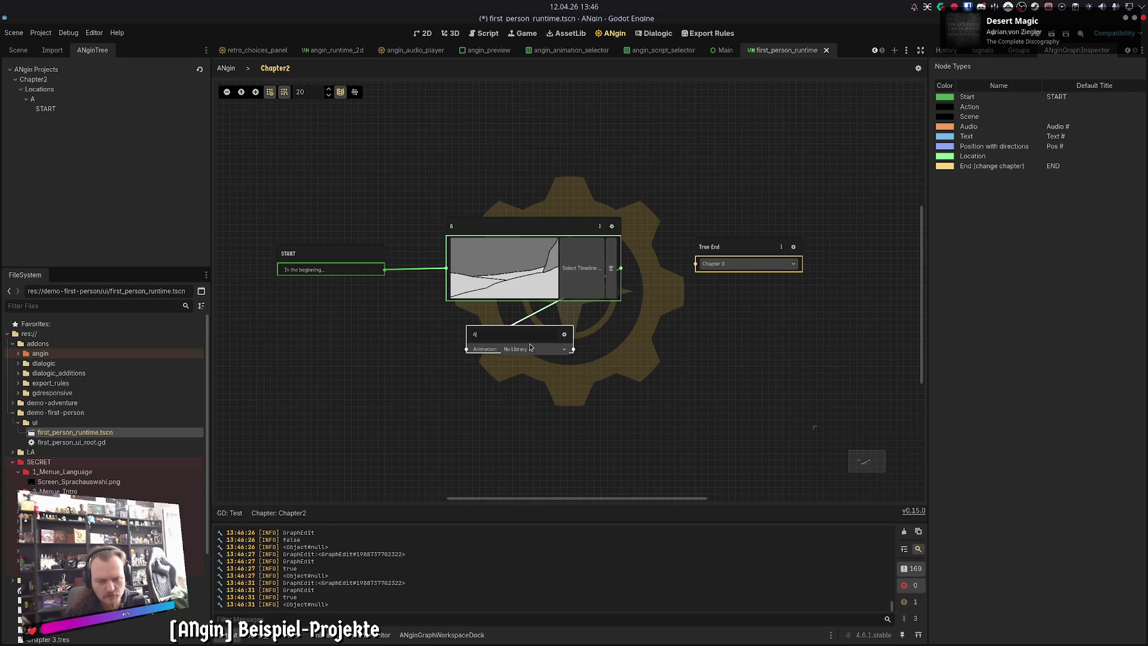
pyautogui.hotkey('ctrl', 'a')
pyautogui.write('True')
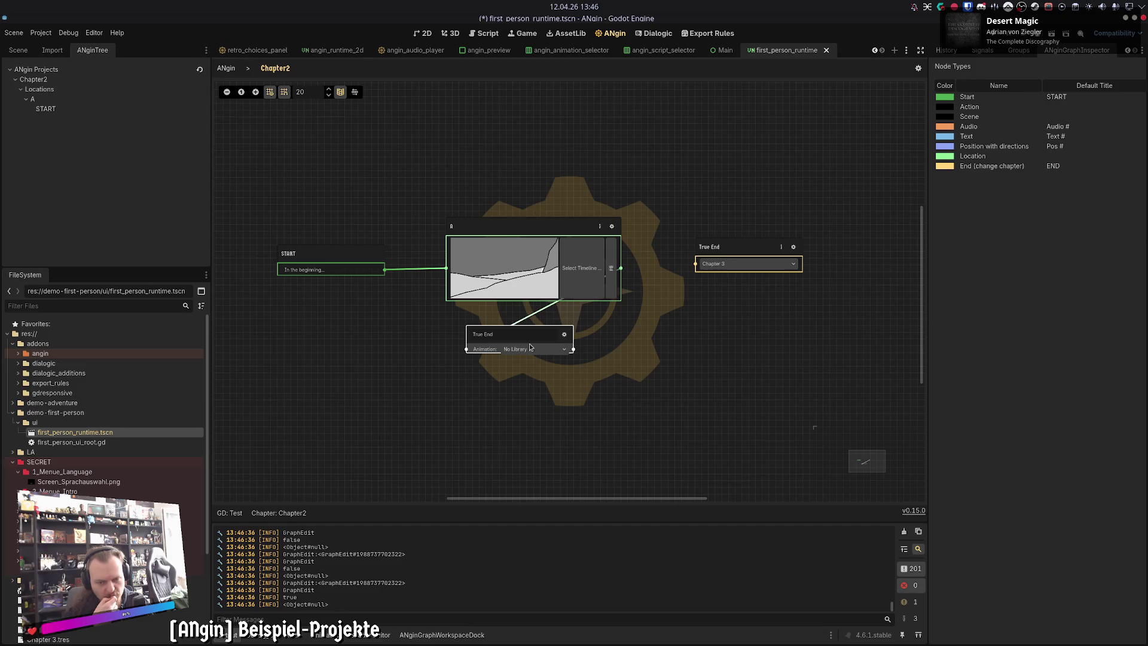
pyautogui.click(525, 417)
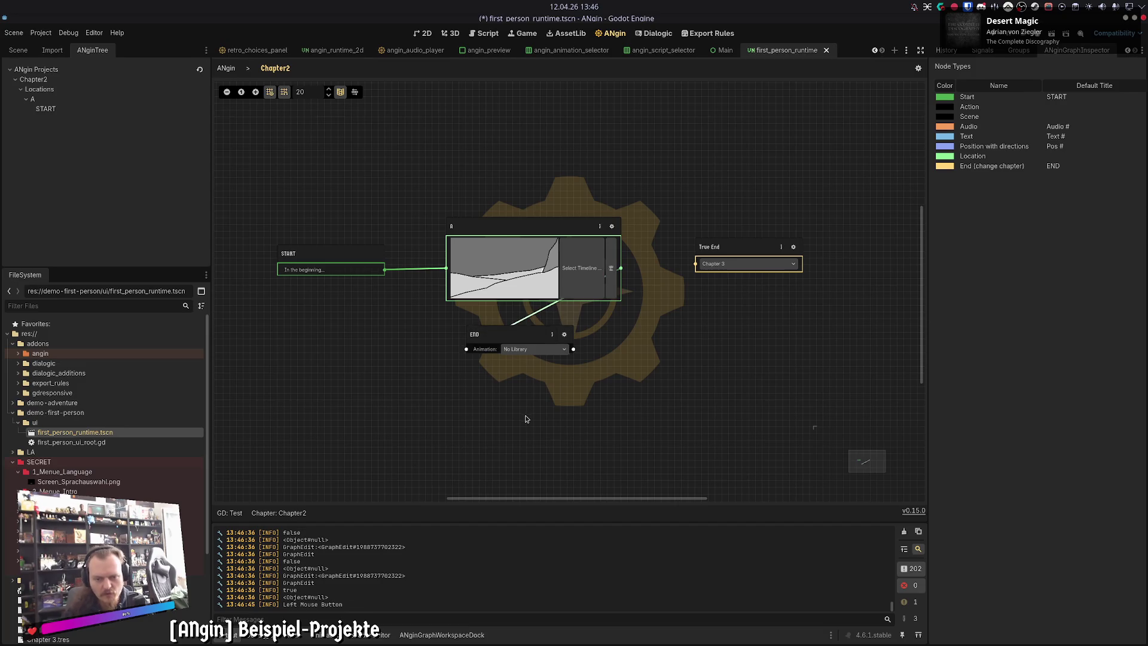
pyautogui.click(623, 633)
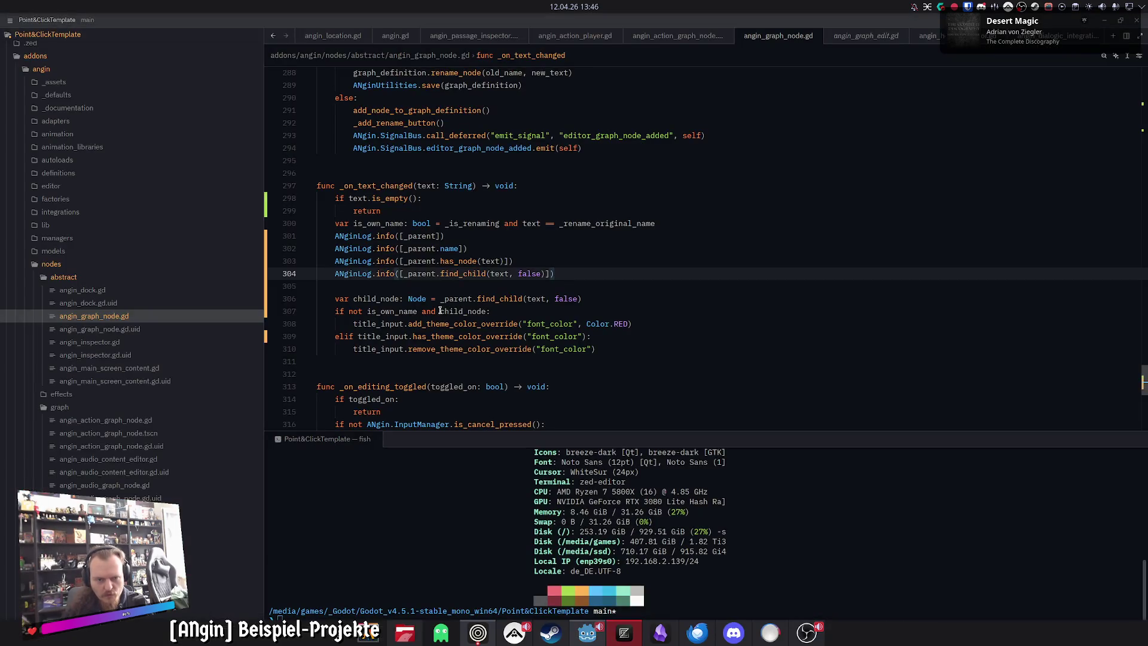
# Step: Rename the child_node variable to child_already_exists with type bool
pyautogui.click(641, 223)
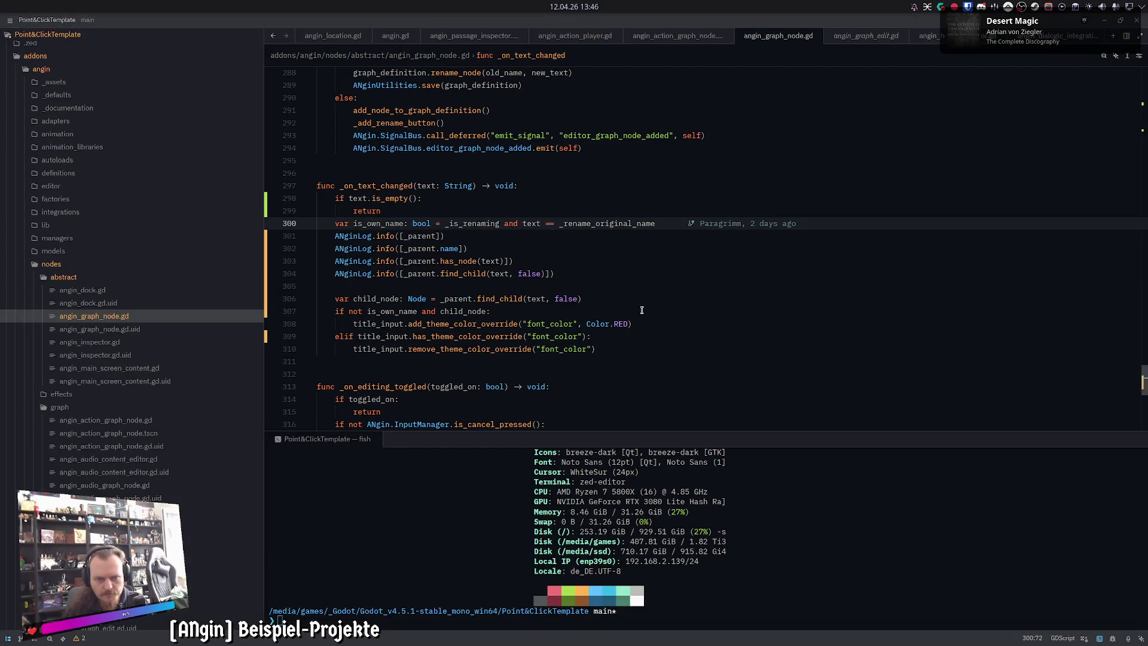
pyautogui.doubleClick(380, 299)
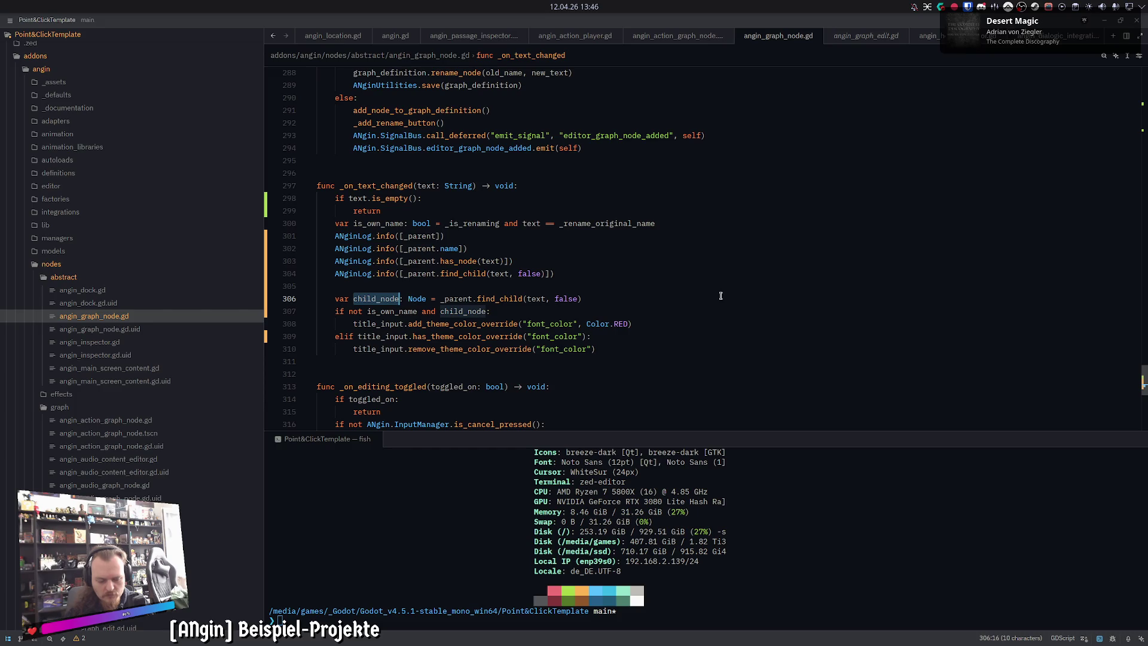
pyautogui.write('child_area')
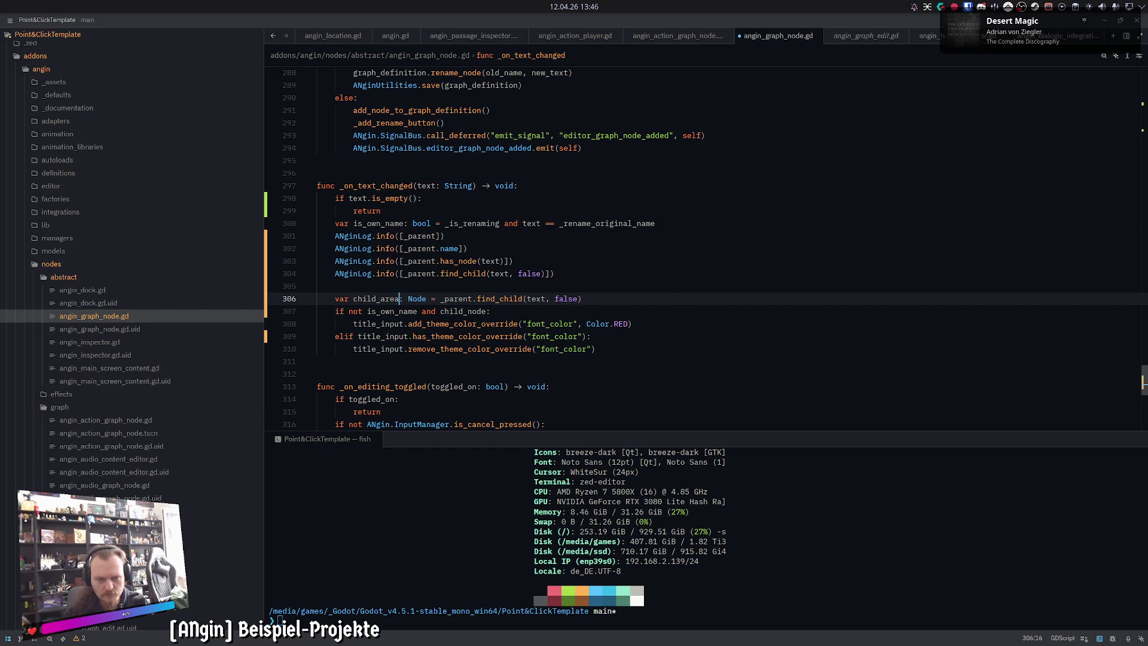
pyautogui.write('lready_exists')
pyautogui.press('Right')
pyautogui.press('Right')
pyautogui.hotkey('ctrl', 'Delete')
pyautogui.write('bool')
# Step: Swap find_child(text, false) for has_node(text) and use child_already_exists in line 307's condition
pyautogui.doubleClick(545, 298)
pyautogui.write('has_node')
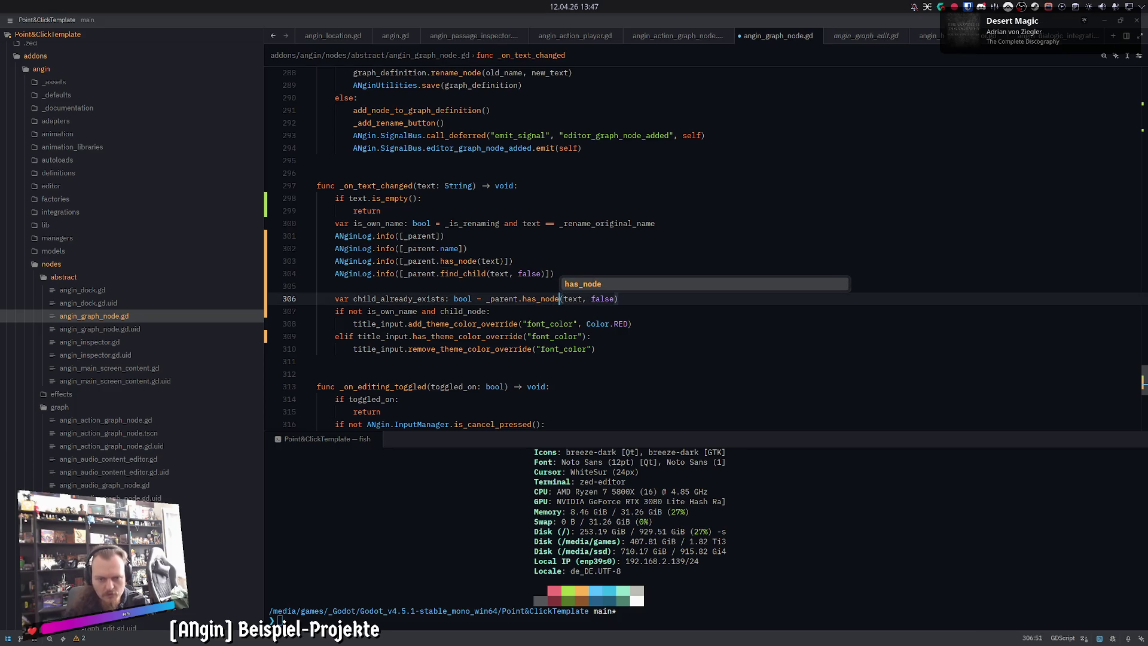
pyautogui.hotkey('ctrl', 'Right')
pyautogui.hotkey('ctrl', 'Delete')
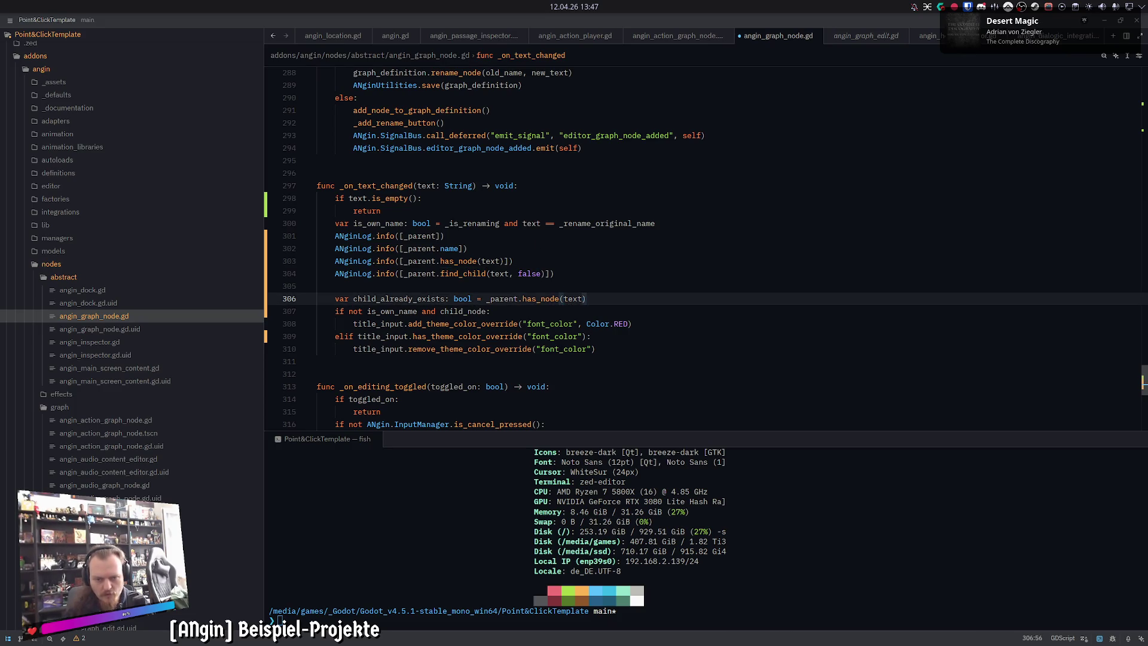
pyautogui.doubleClick(414, 298)
pyautogui.hotkey('ctrl', 'c')
pyautogui.doubleClick(465, 310)
pyautogui.hotkey('ctrl', 'v')
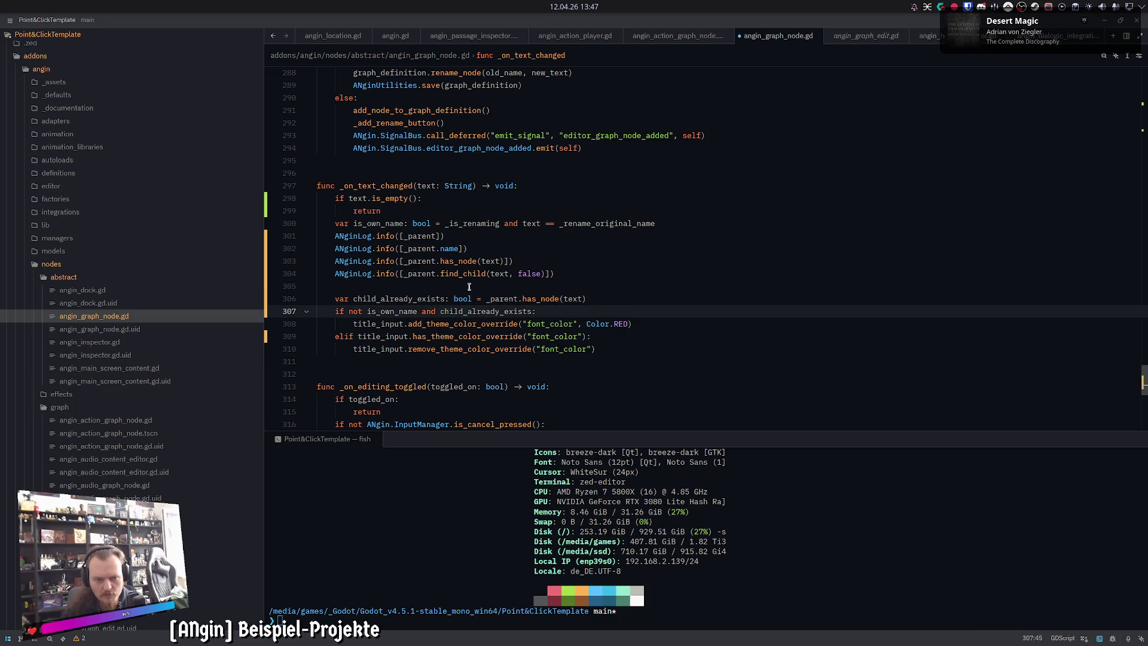
# Step: Delete the four debug log lines 301–304
pyautogui.moveTo(572, 274); pyautogui.dragTo(681, 223)
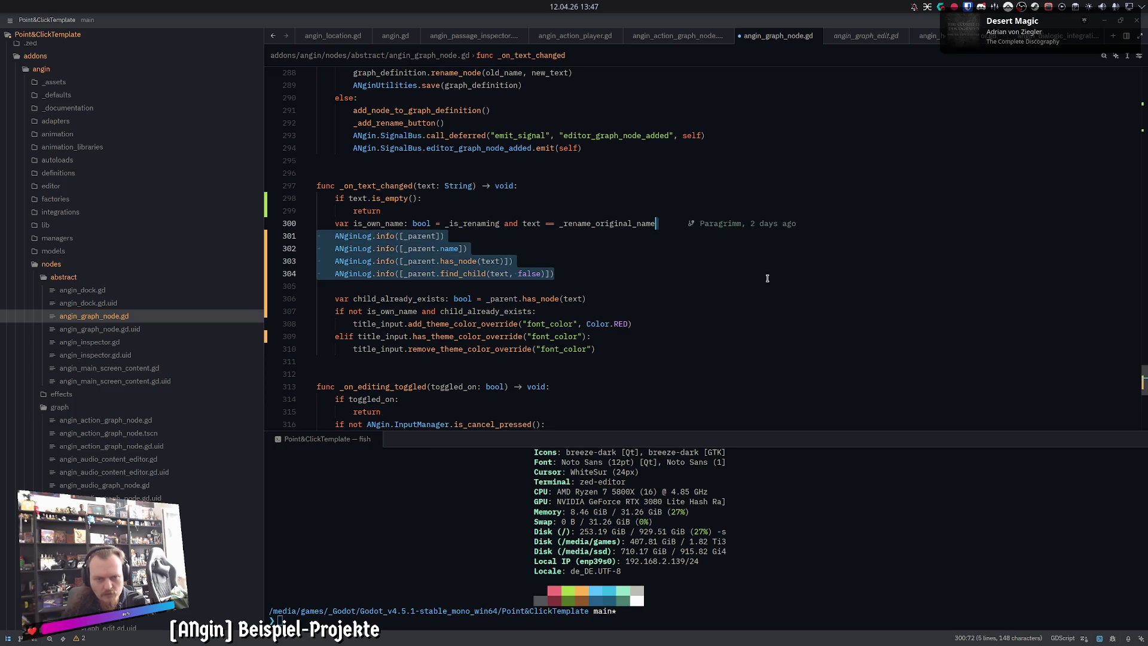
pyautogui.press('Delete')
pyautogui.press('Delete')
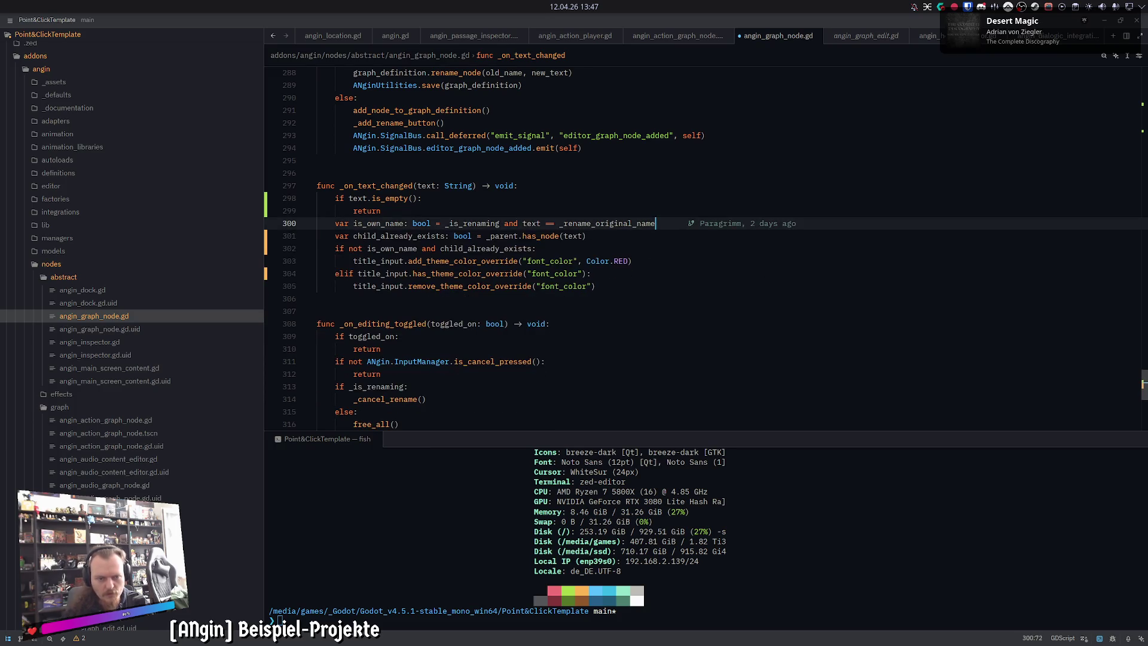
pyautogui.hotkey('alt', 'Tab')
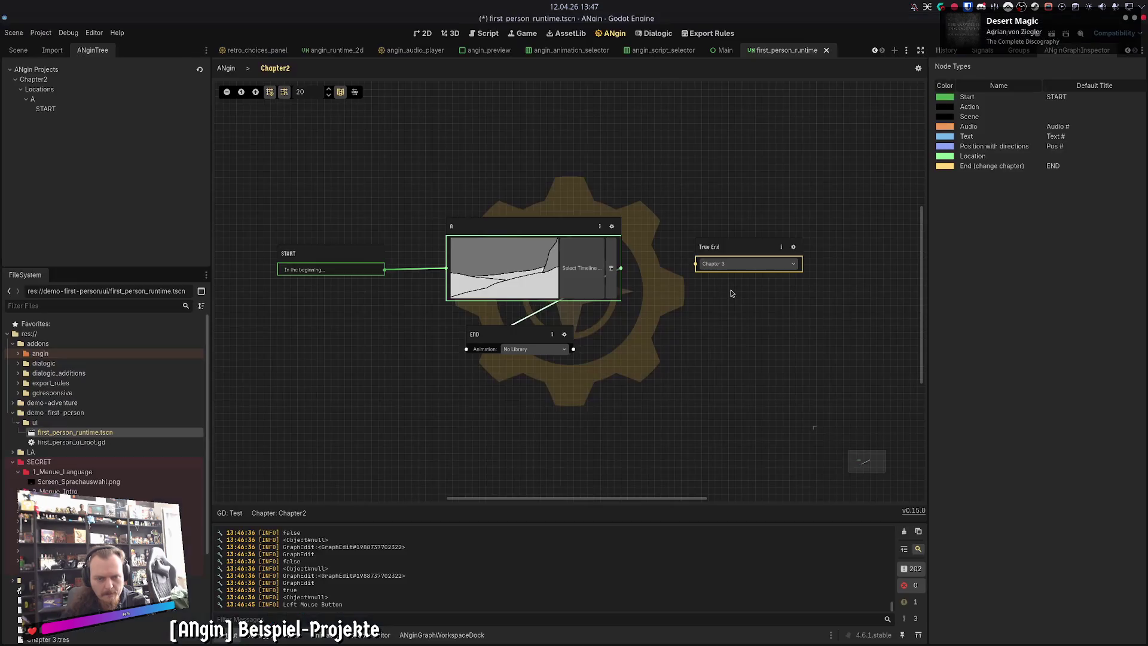
# Step: Reload the project, reopen the Chapter2 graph and show the Output log beneath it
pyautogui.click(38, 33)
pyautogui.click(72, 153)
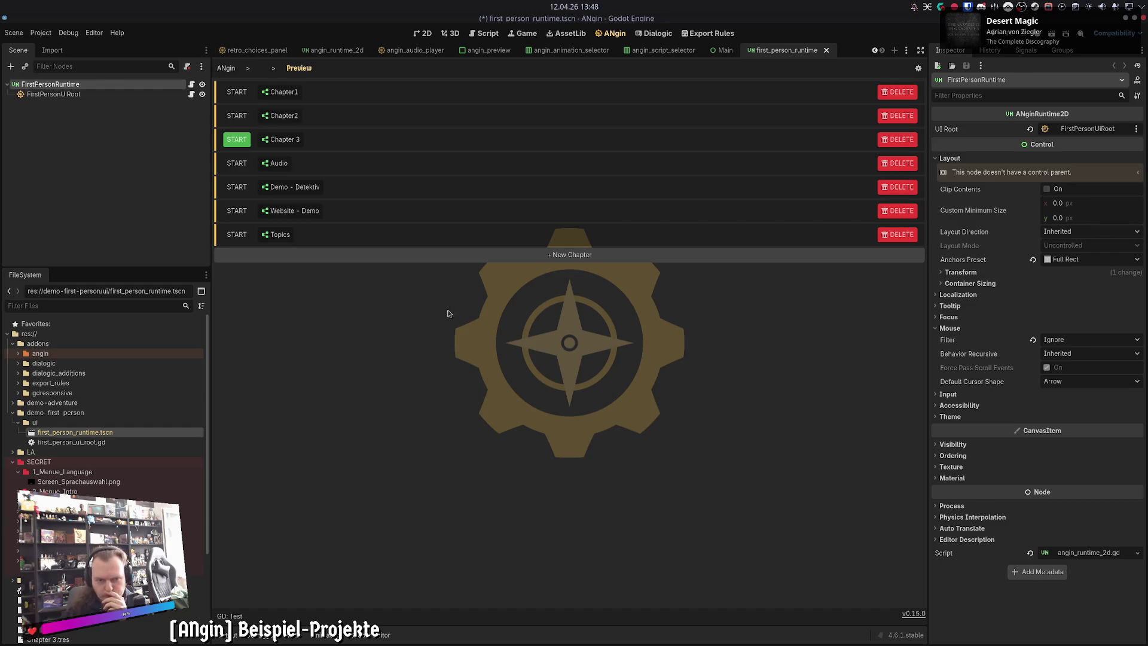
pyautogui.click(280, 115)
pyautogui.click(235, 633)
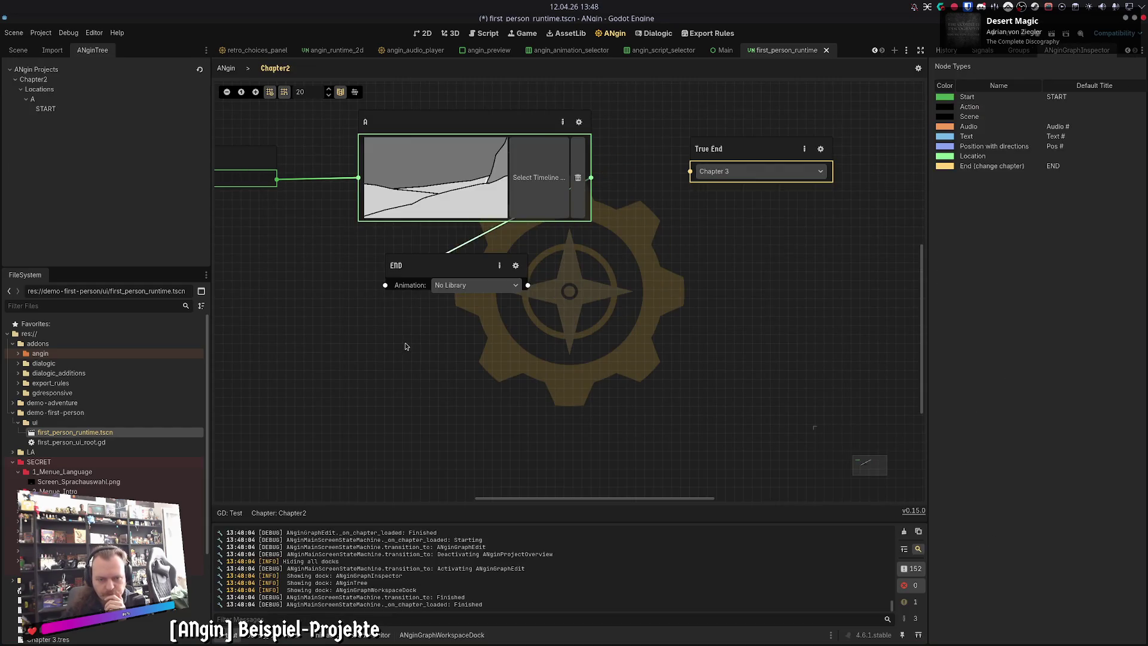
# Step: Move the END node to the lower right of node A
pyautogui.click(418, 297)
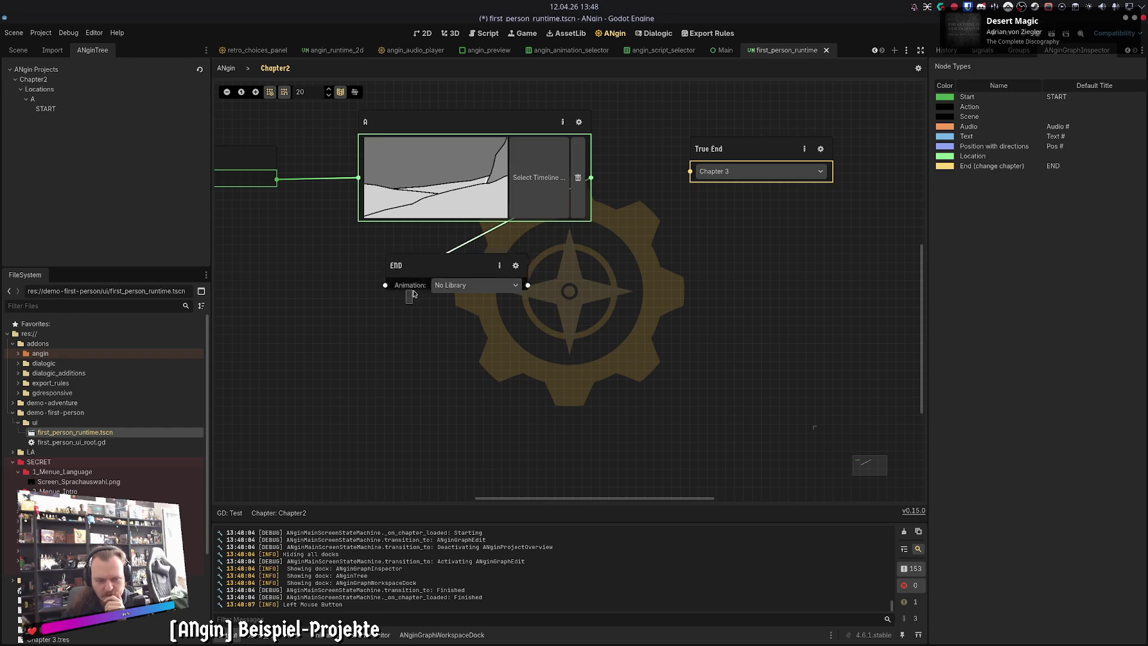
pyautogui.moveTo(418, 297)
pyautogui.mouseDown()
pyautogui.moveTo(362, 286)
pyautogui.moveTo(357, 314)
pyautogui.moveTo(357, 288)
pyautogui.moveTo(359, 336)
pyautogui.moveTo(497, 379)
pyautogui.moveTo(573, 385)
pyautogui.mouseUp()
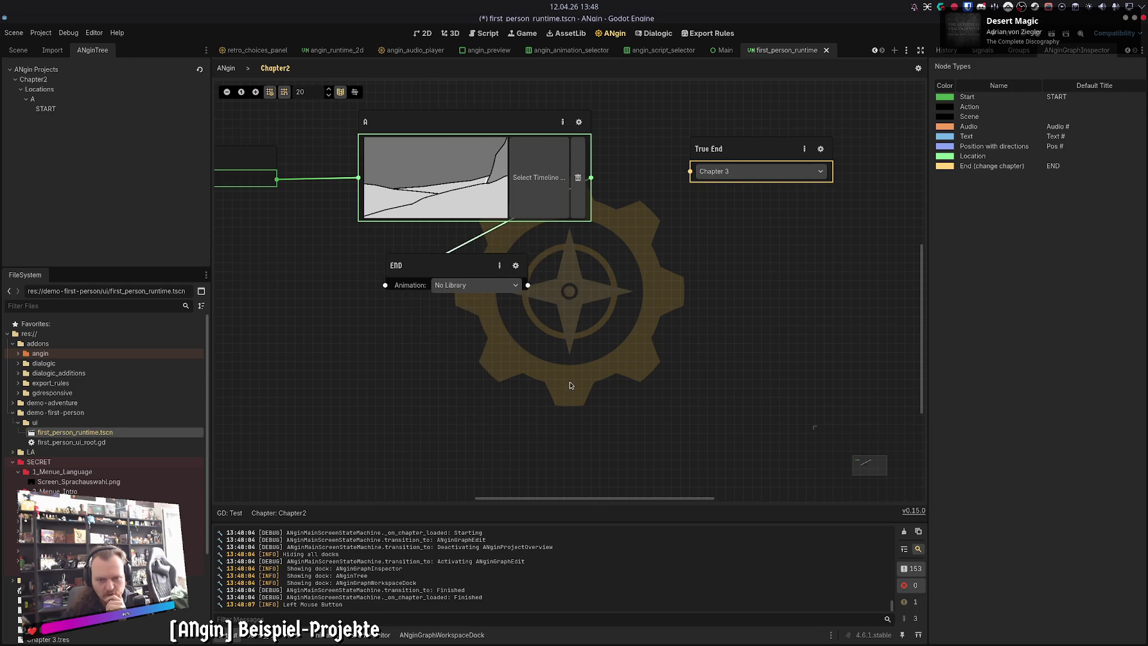
pyautogui.scroll(2, 521, 347)
pyautogui.moveTo(458, 318)
pyautogui.mouseDown()
pyautogui.moveTo(722, 364)
pyautogui.moveTo(705, 362)
pyautogui.moveTo(674, 305)
pyautogui.moveTo(693, 381)
pyautogui.moveTo(711, 362)
pyautogui.mouseUp()
pyautogui.moveTo(522, 387); pyautogui.dragTo(549, 350)
# Step: Try titling the END node 'True End' and then 'START', both rejected
pyautogui.click(785, 327)
pyautogui.write('E')
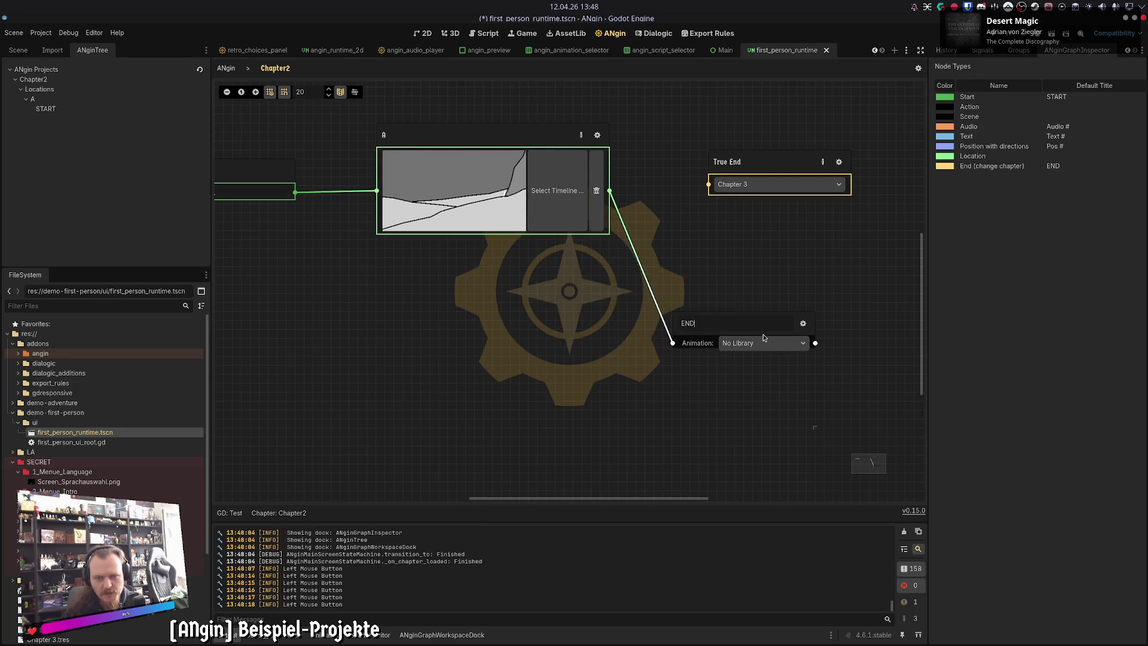
pyautogui.press('BackSpace')
pyautogui.write('True End')
pyautogui.hotkey('ctrl', 'a')
pyautogui.press('BackSpace')
pyautogui.write('Adwad')
pyautogui.press('BackSpace')
pyautogui.press('BackSpace')
pyautogui.press('BackSpace')
pyautogui.write('S')
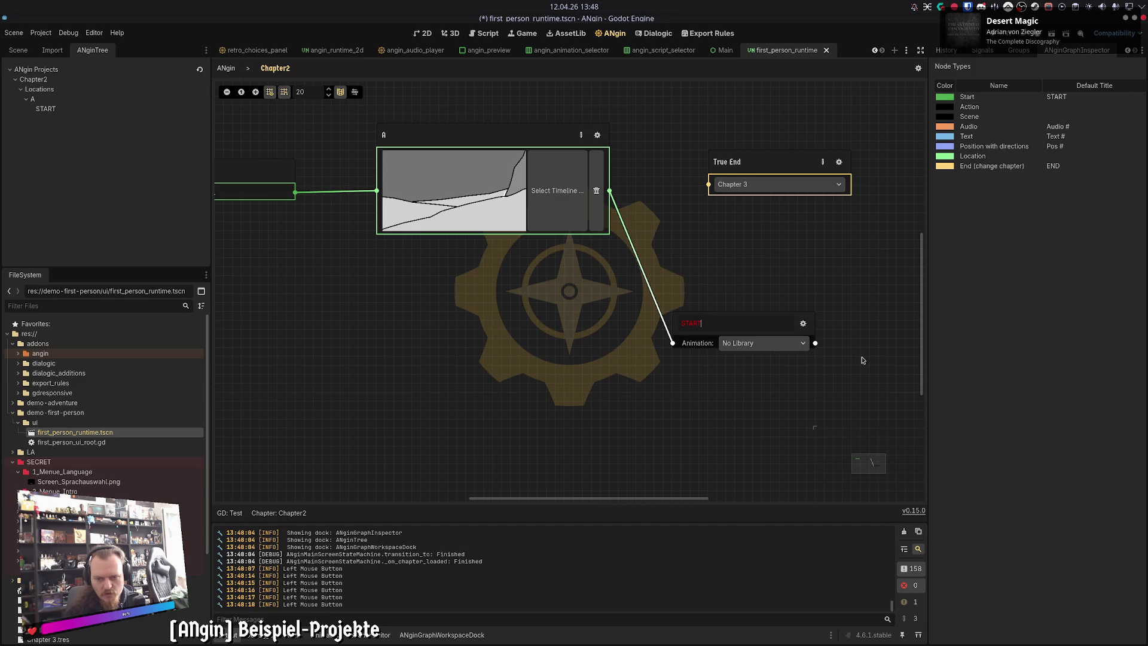
pyautogui.write('TART')
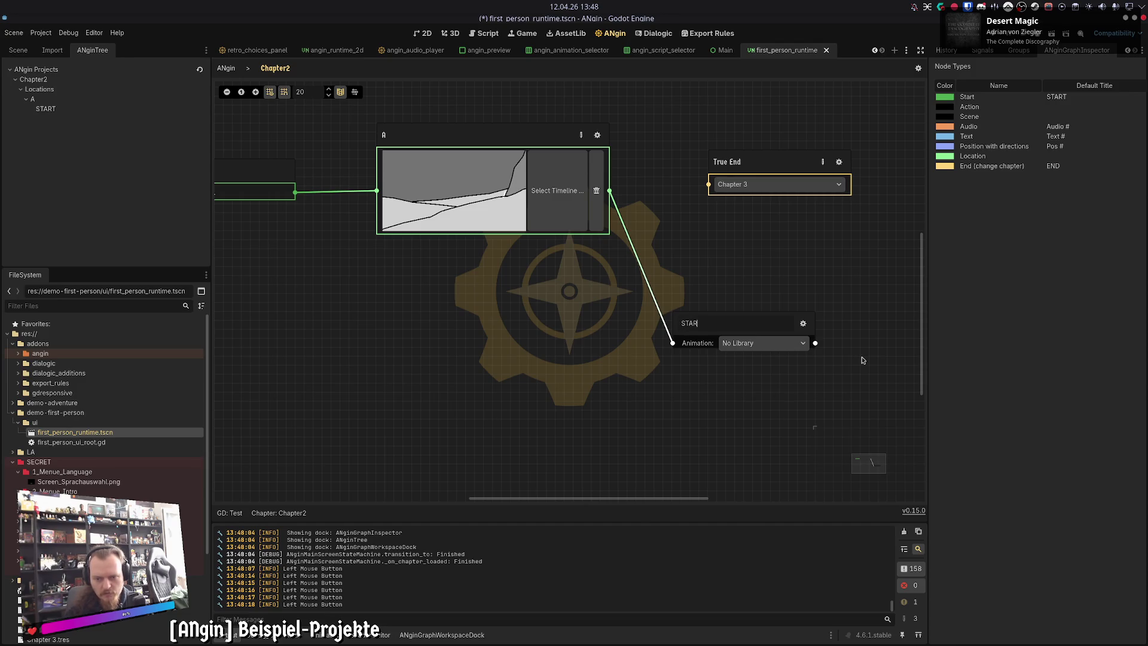
# Step: Try the duplicate title 'A', then commit 'B' as the node's title
pyautogui.press('BackSpace')
pyautogui.press('BackSpace')
pyautogui.press('BackSpace')
pyautogui.write('B')
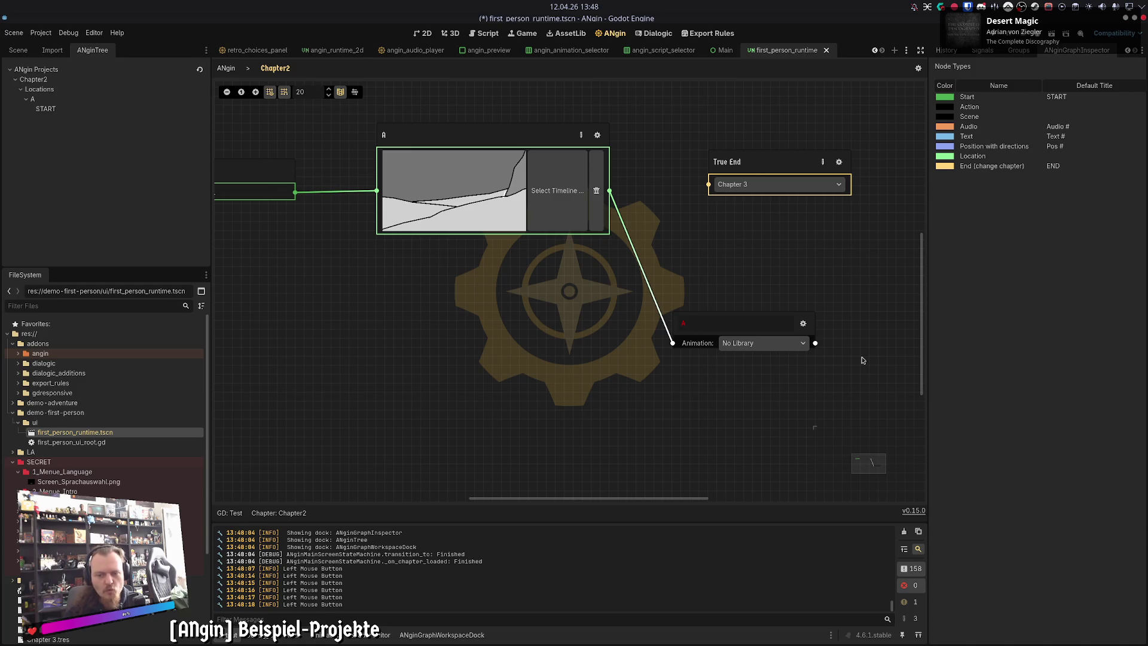
pyautogui.press('BackSpace')
pyautogui.write('A')
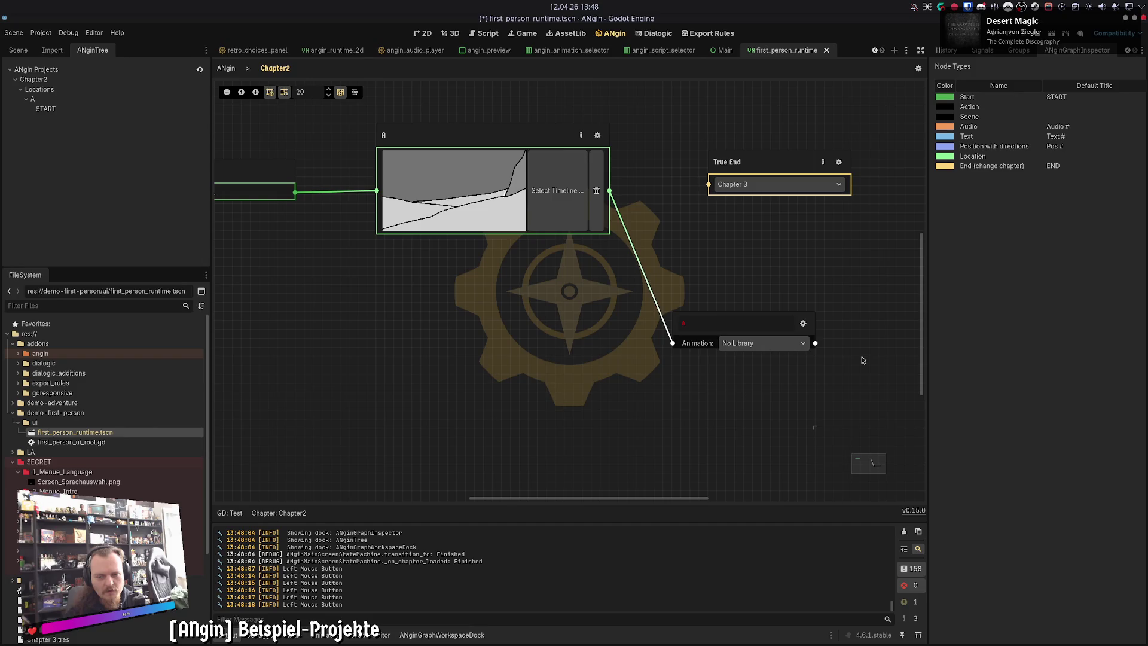
pyautogui.press('BackSpace')
pyautogui.write('A')
pyautogui.press('BackSpace')
pyautogui.write('B')
pyautogui.click(863, 360)
pyautogui.moveTo(656, 371); pyautogui.dragTo(804, 277)
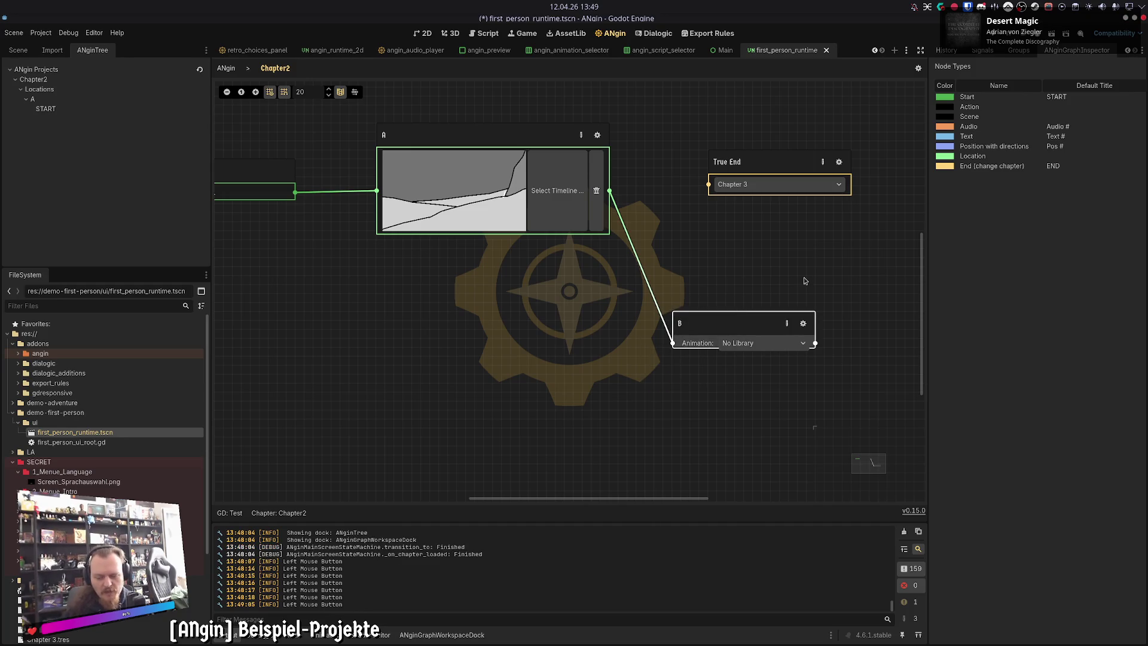
# Step: Delete node B, remove A's dangling connection, and save the scene
pyautogui.press('Delete')
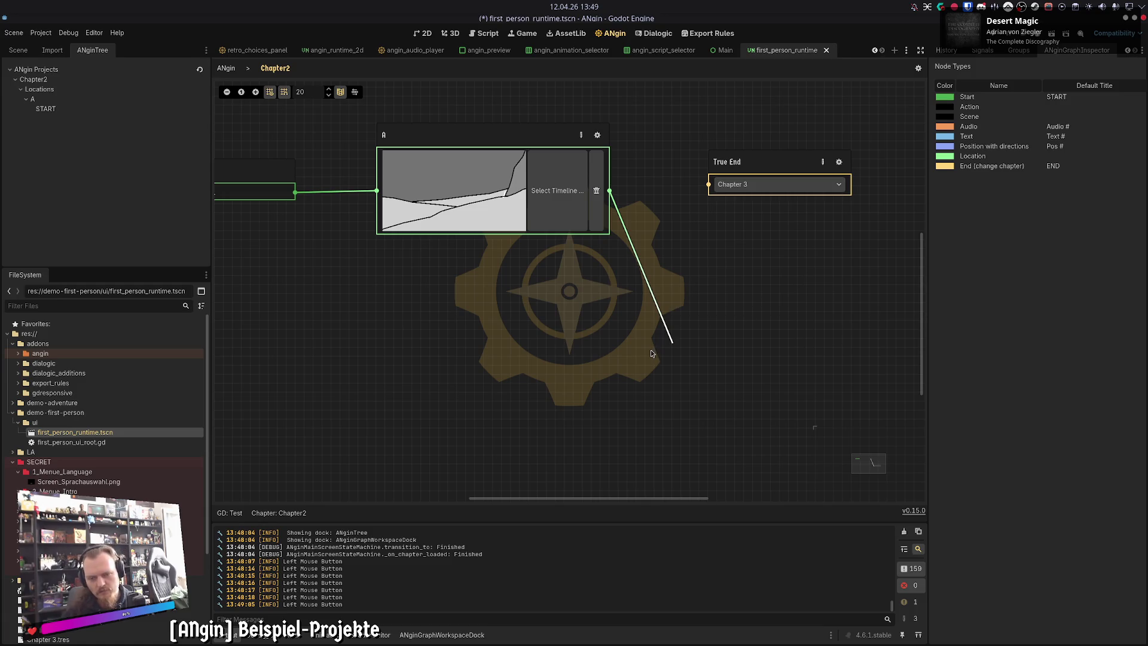
pyautogui.rightClick(653, 341)
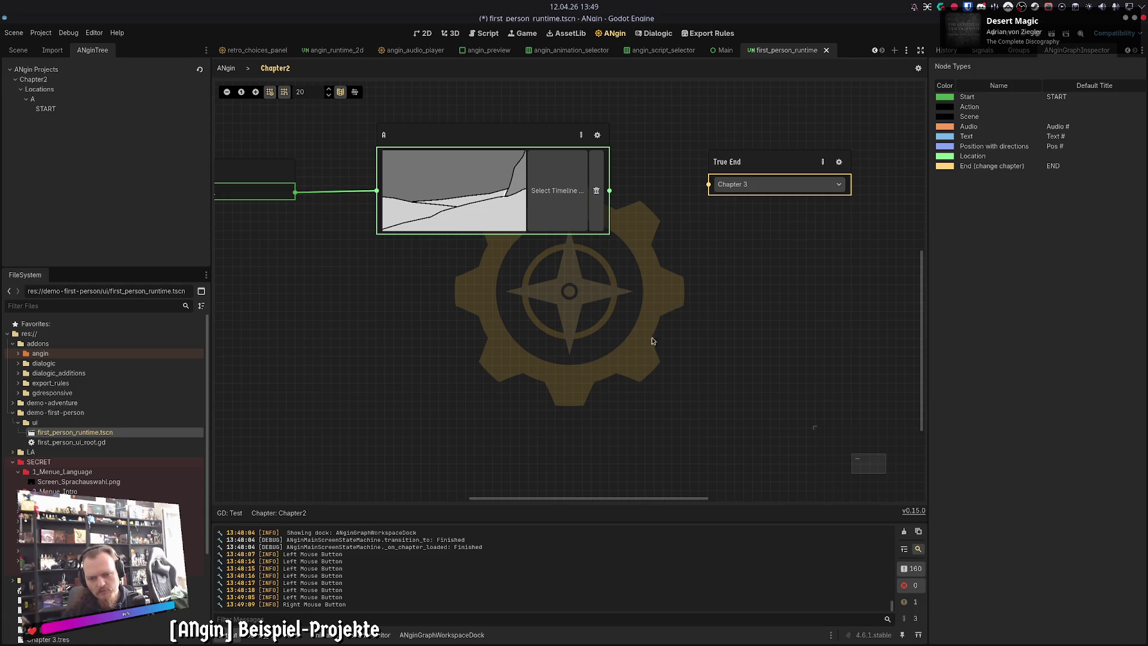
pyautogui.click(631, 370)
pyautogui.hotkey('ctrl', 's')
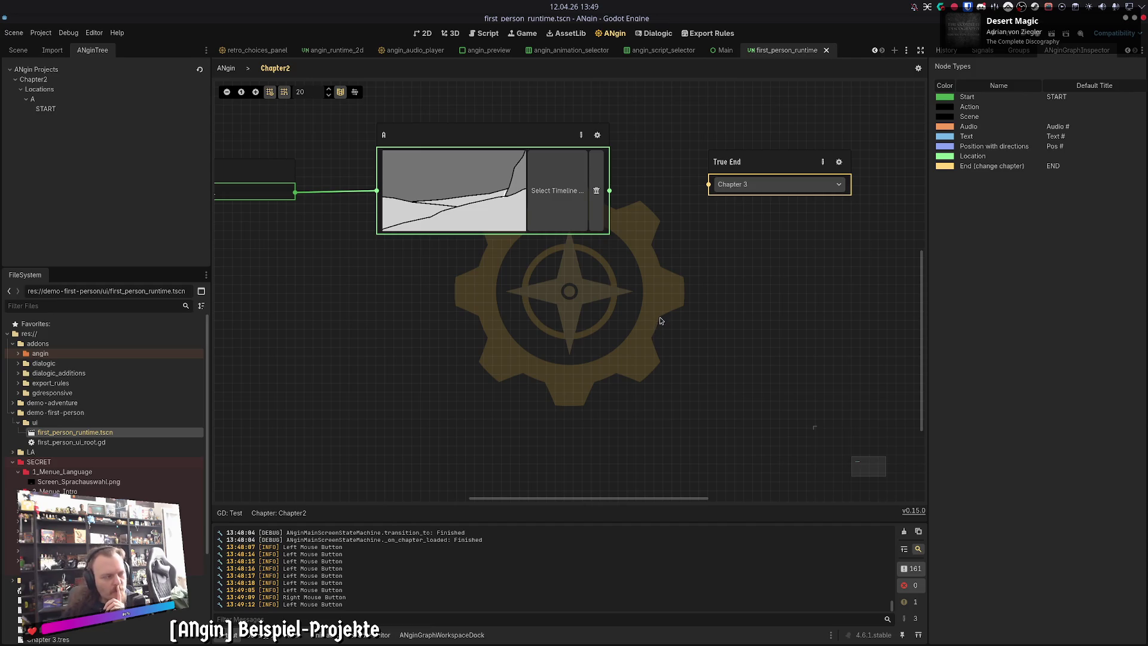
# Step: Add a new Action node named 'bbf' to the graph
pyautogui.rightClick(677, 296)
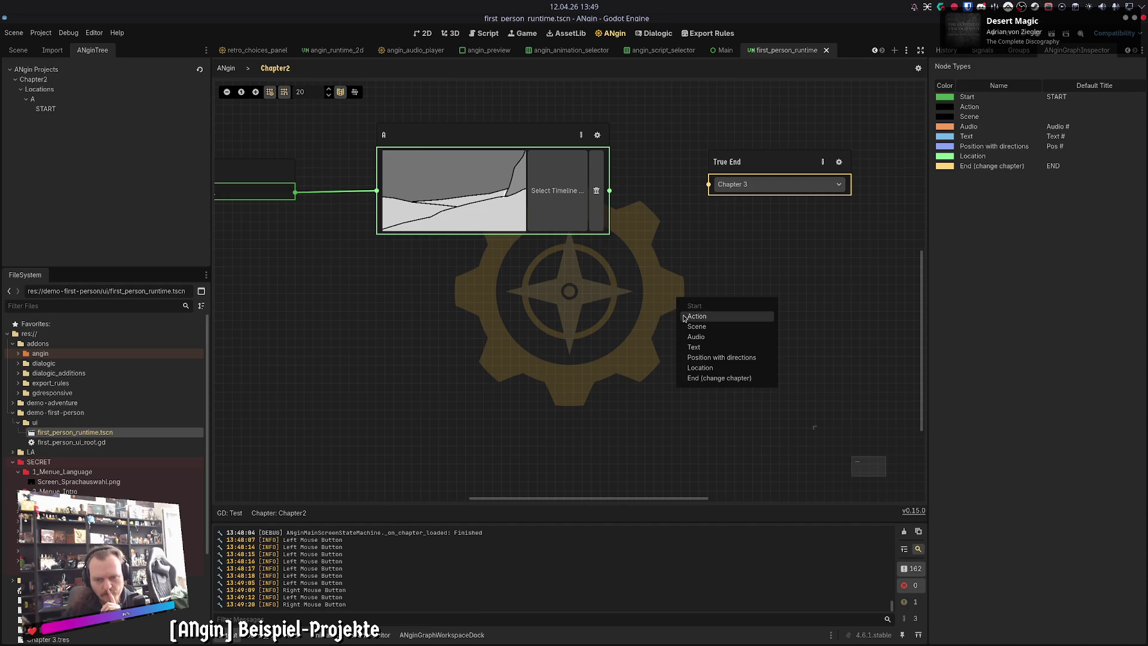
pyautogui.click(682, 315)
pyautogui.write('bbf')
pyautogui.press('Return')
pyautogui.moveTo(725, 325)
pyautogui.mouseDown()
pyautogui.moveTo(673, 336)
pyautogui.moveTo(728, 313)
pyautogui.mouseUp()
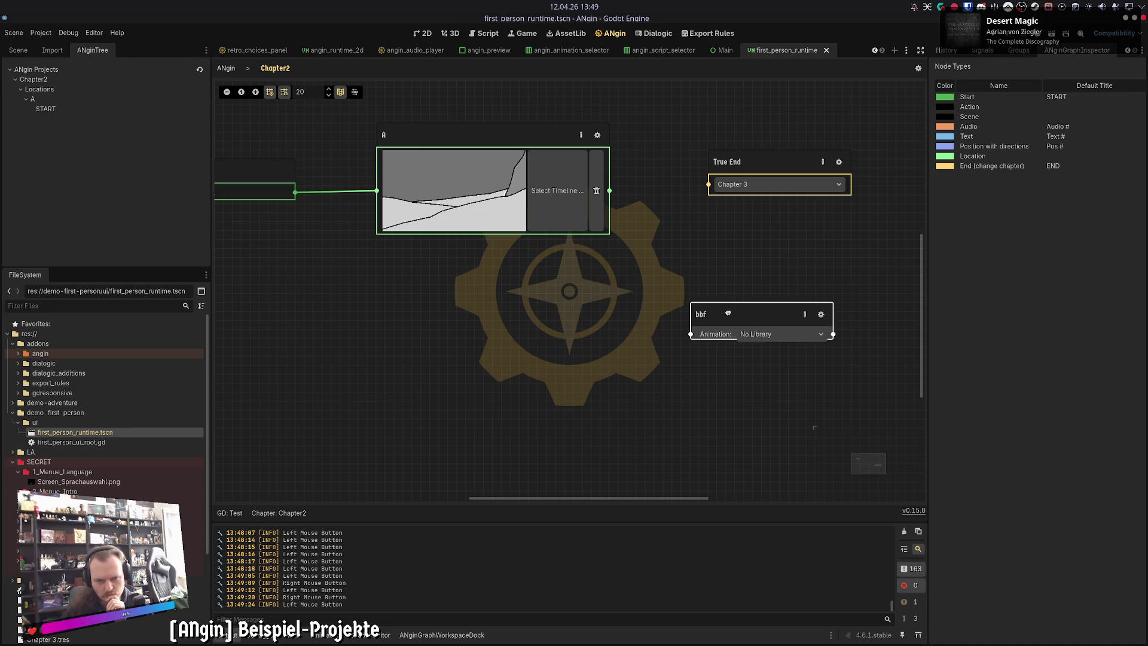
# Step: Link node A's output to True End and delete the bbf node
pyautogui.moveTo(610, 193); pyautogui.dragTo(691, 334)
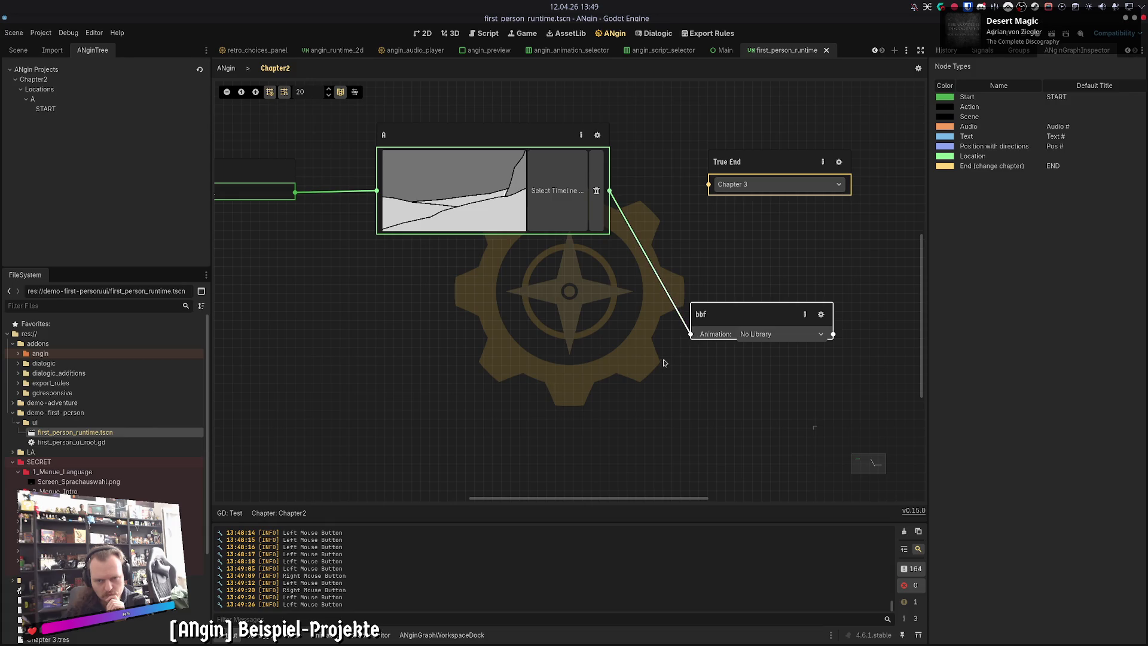
pyautogui.moveTo(609, 190); pyautogui.dragTo(708, 185)
pyautogui.click(687, 344)
pyautogui.click(688, 343)
pyautogui.press('Delete')
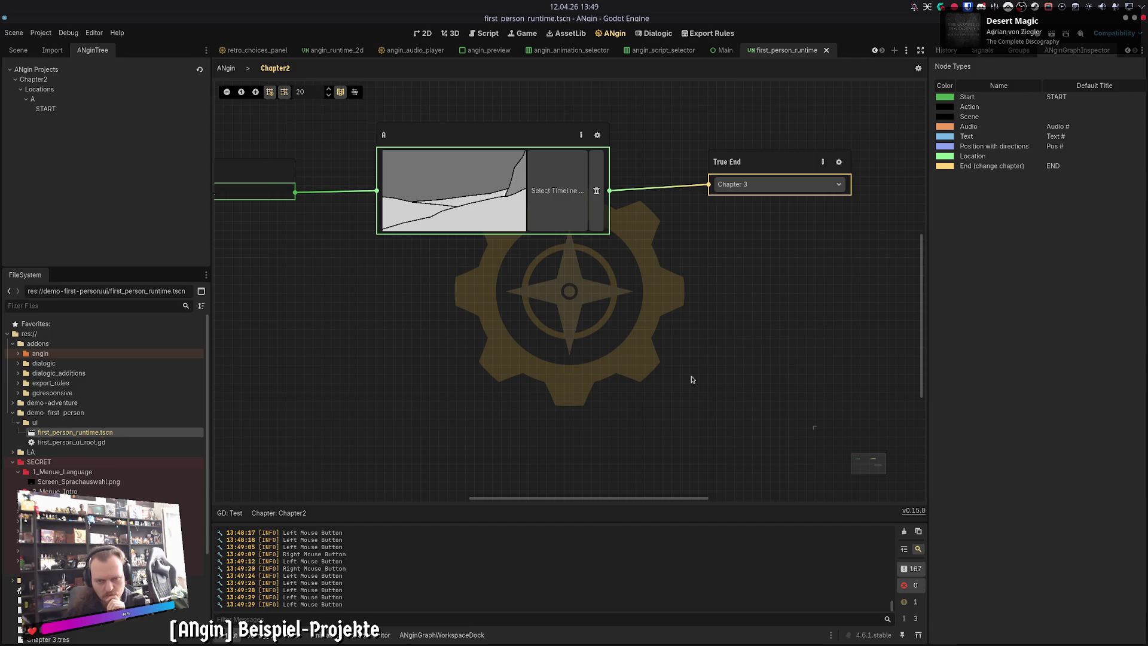
# Step: Click and double-click around the Chapter2 graph to produce input-log entries
pyautogui.click(694, 376)
pyautogui.doubleClick(692, 375)
pyautogui.doubleClick(693, 375)
pyautogui.doubleClick(693, 376)
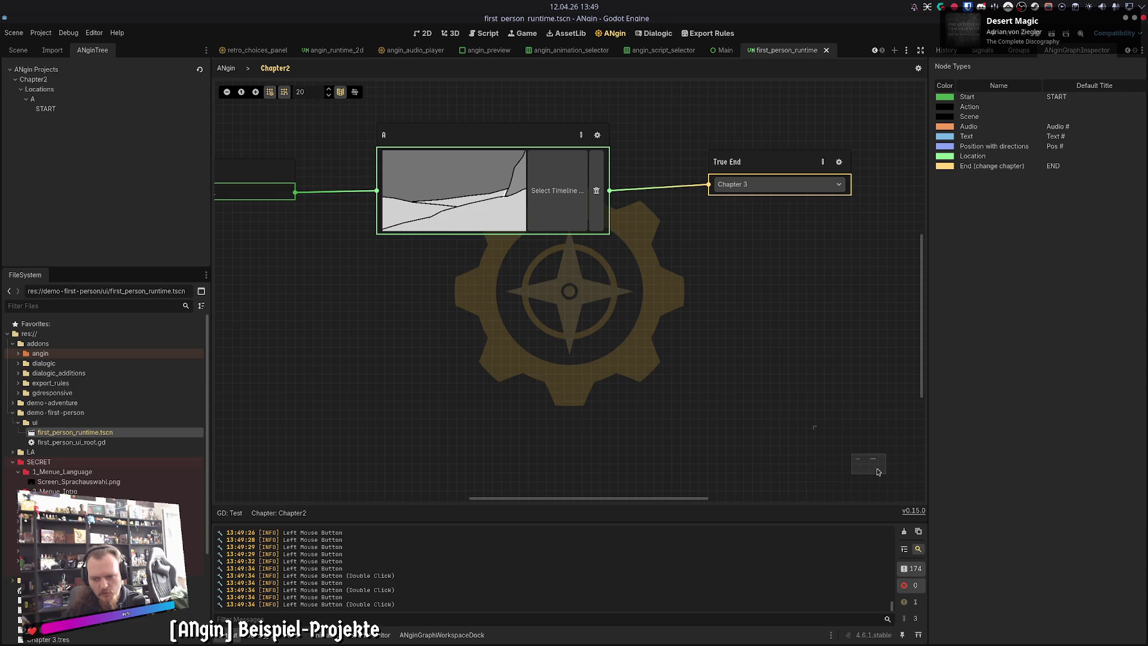
pyautogui.click(734, 366)
pyautogui.doubleClick(734, 367)
pyautogui.click(709, 340)
pyautogui.doubleClick(708, 341)
pyautogui.doubleClick(708, 340)
pyautogui.doubleClick(709, 341)
pyautogui.click(708, 340)
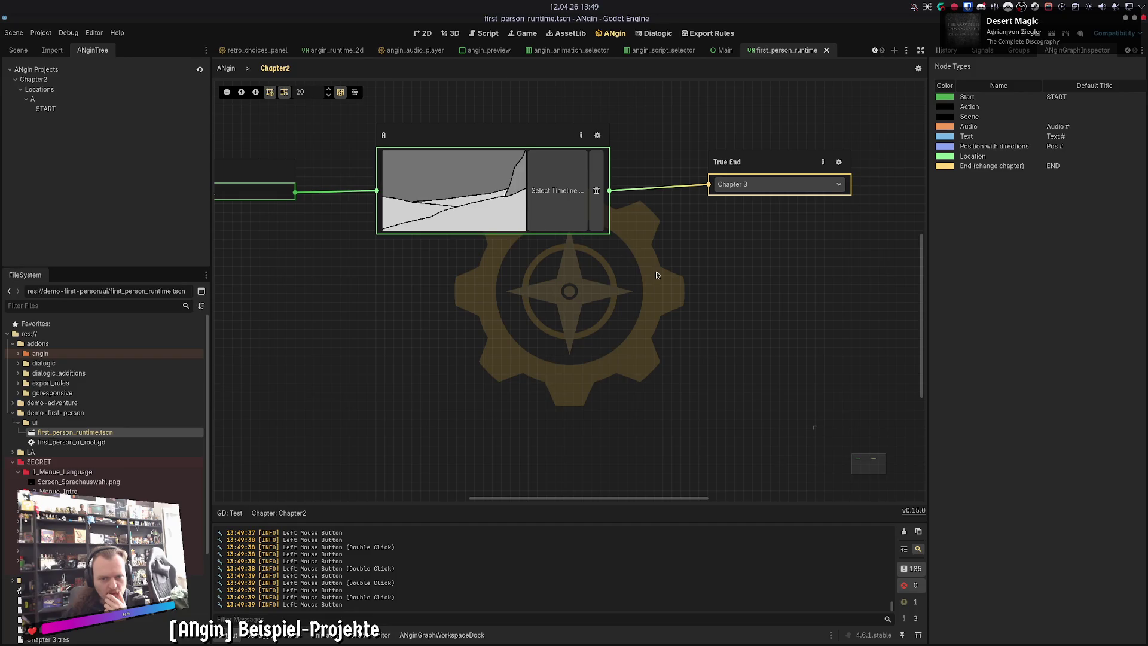
# Step: Fit the whole Chapter2 graph into view, return to the chapter list, and bring Zed forward
pyautogui.scroll(-3, 597, 335)
pyautogui.click(438, 291)
pyautogui.scroll(5, 438, 291)
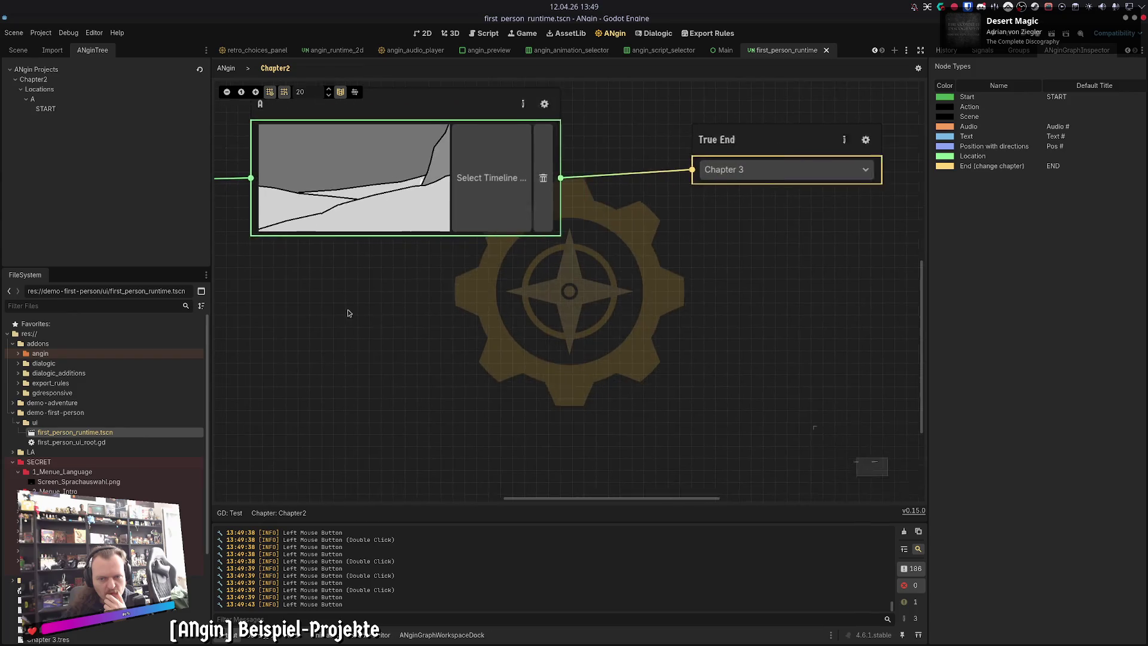
pyautogui.scroll(-2, 348, 313)
pyautogui.click(227, 68)
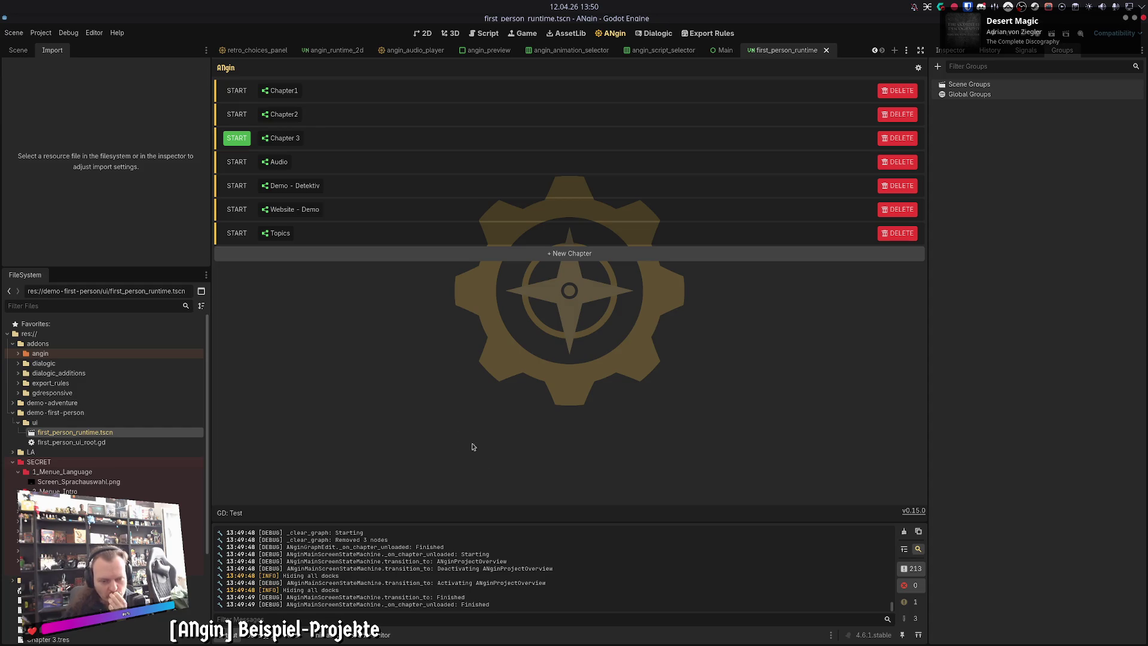
pyautogui.click(624, 633)
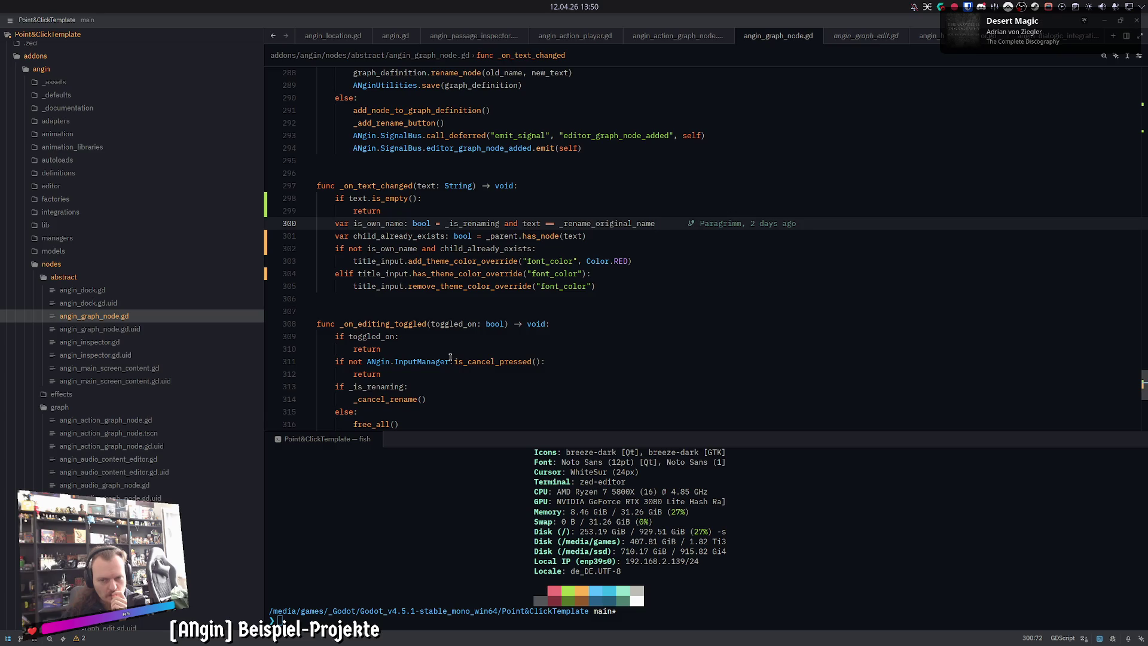
# Step: Highlight the _on_text_changed function in angin_graph_node.gd and review the code around it
pyautogui.doubleClick(376, 186)
pyautogui.scroll(-3, 669, 331)
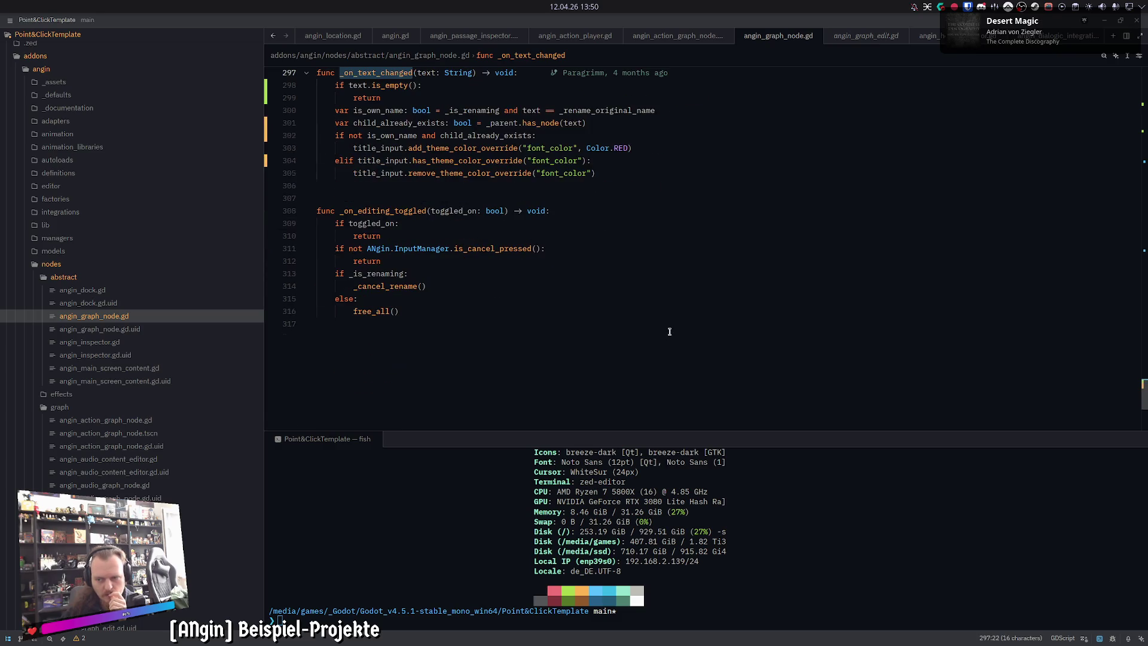
pyautogui.scroll(10, 669, 331)
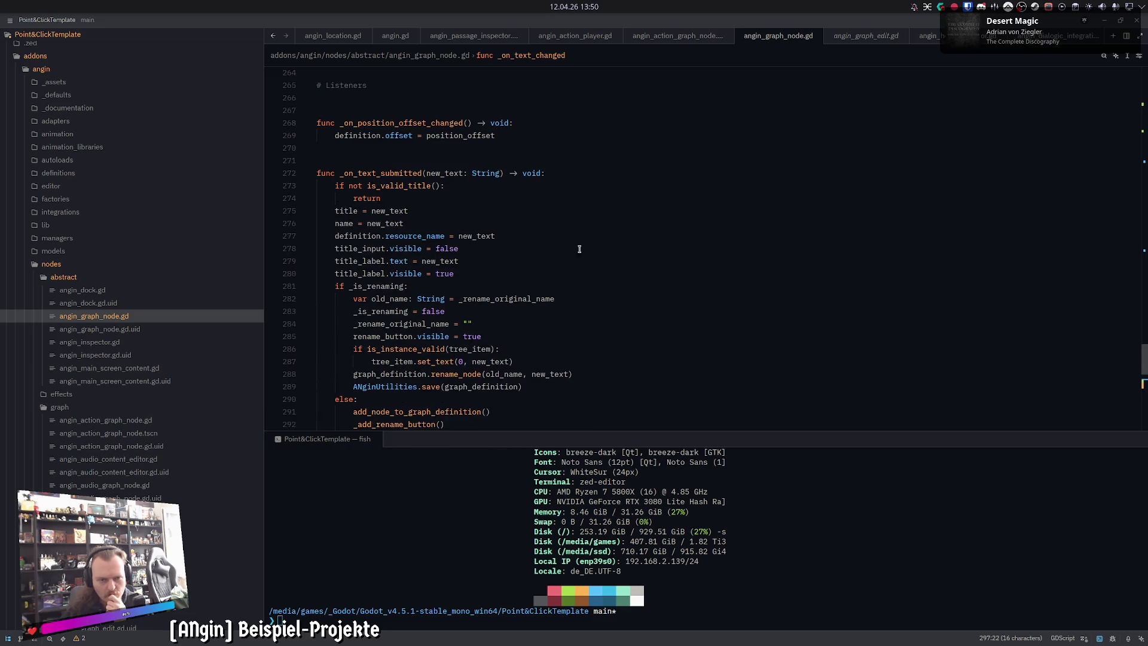
# Step: Highlight _on_text_submitted, read through its rename-and-save logic, then switch back to Godot
pyautogui.doubleClick(395, 172)
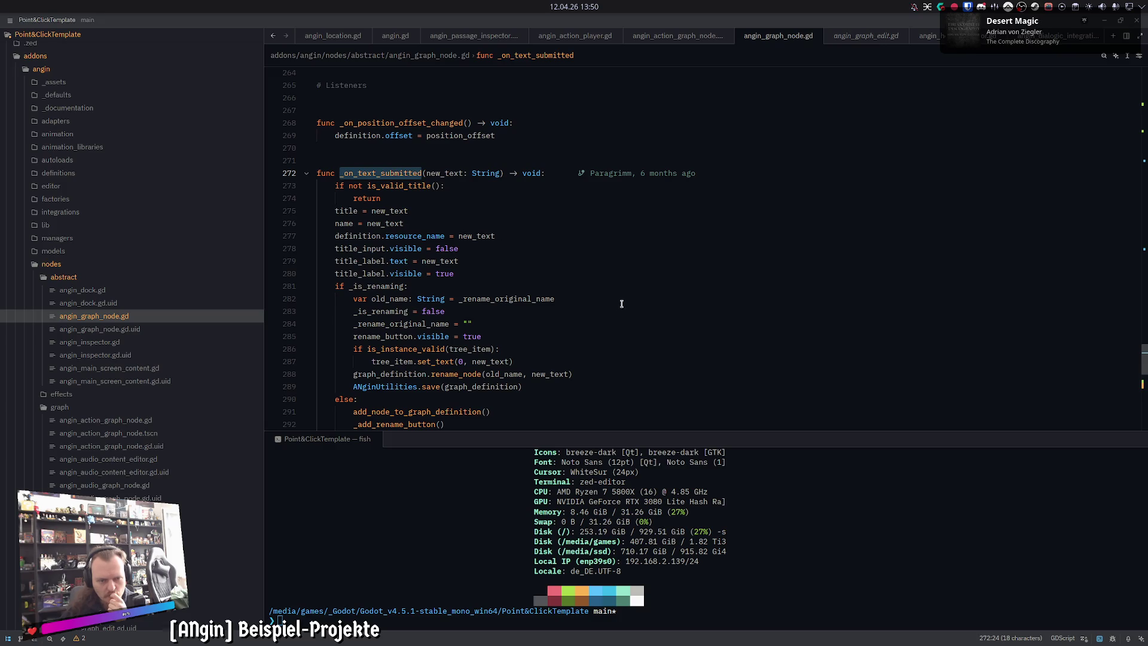
pyautogui.scroll(-1, 621, 304)
pyautogui.scroll(-1, 621, 304)
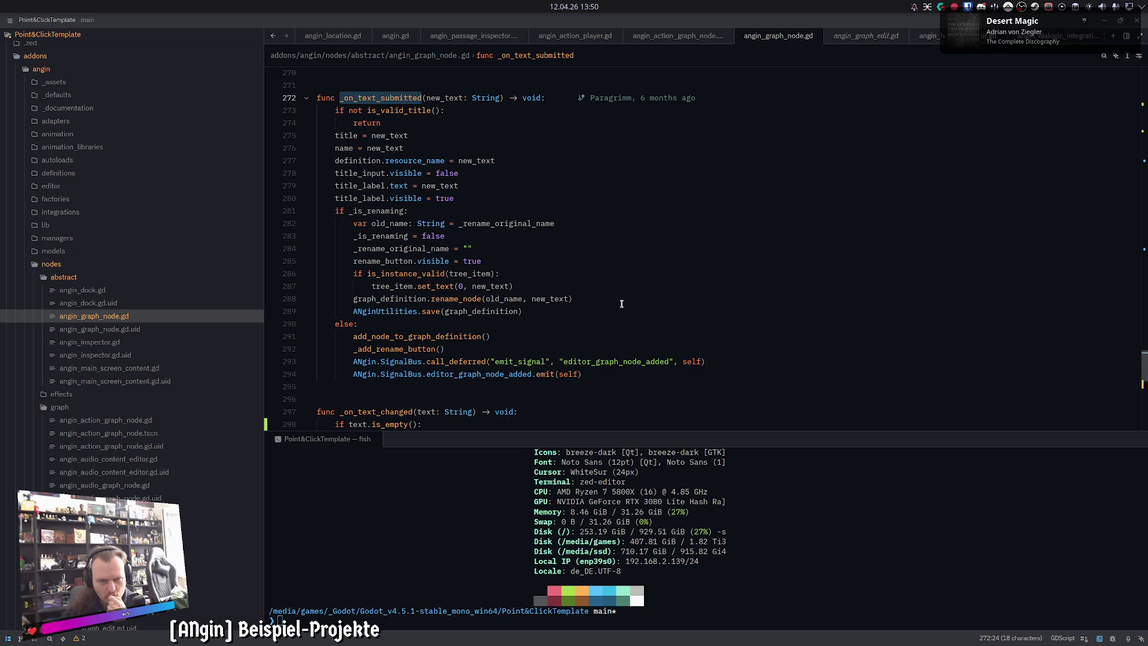
pyautogui.scroll(3, 621, 304)
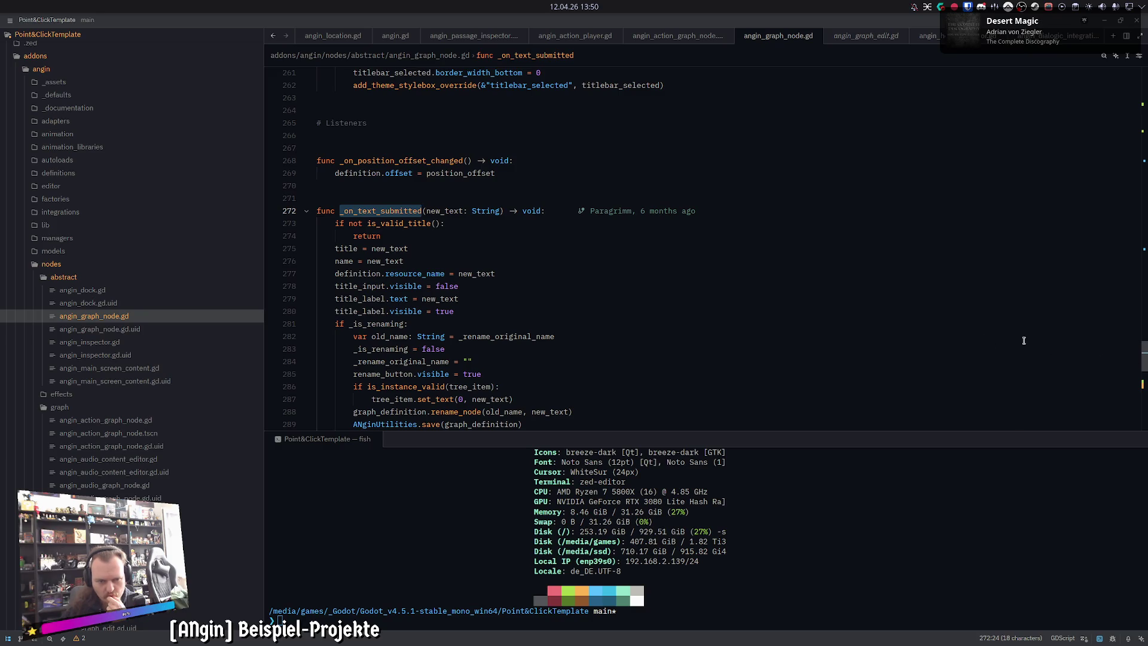
pyautogui.scroll(-1, 1024, 340)
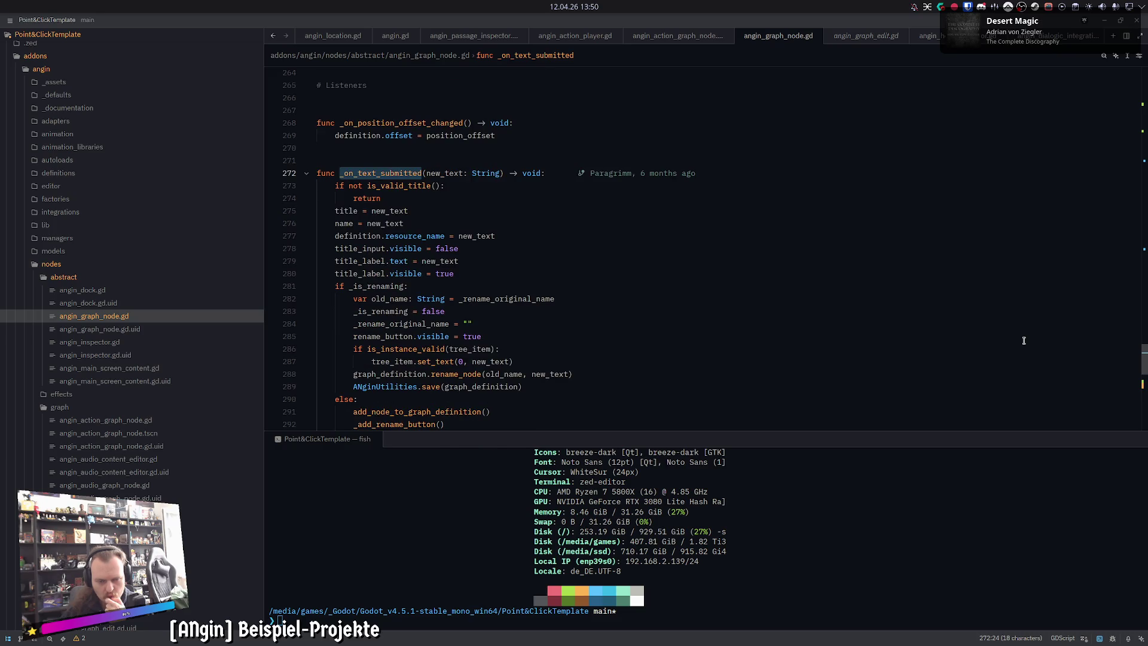
pyautogui.scroll(-2, 1023, 341)
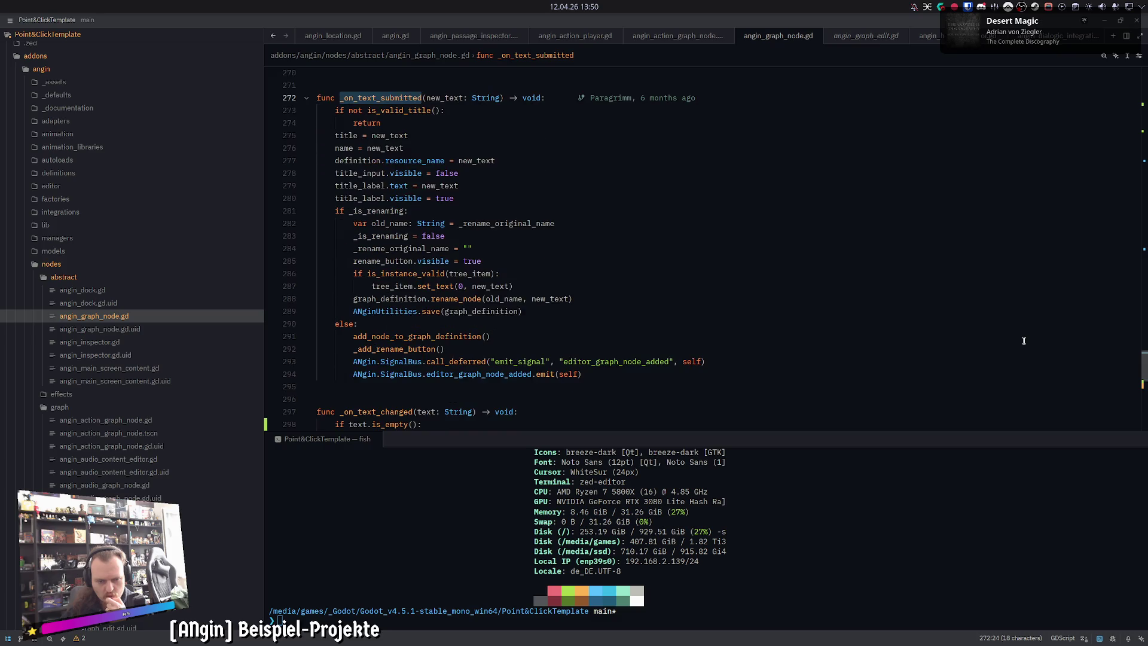
pyautogui.scroll(2, 1024, 341)
pyautogui.moveTo(1139, 368)
pyautogui.mouseDown()
pyautogui.moveTo(1136, 83)
pyautogui.moveTo(1144, 374)
pyautogui.mouseUp()
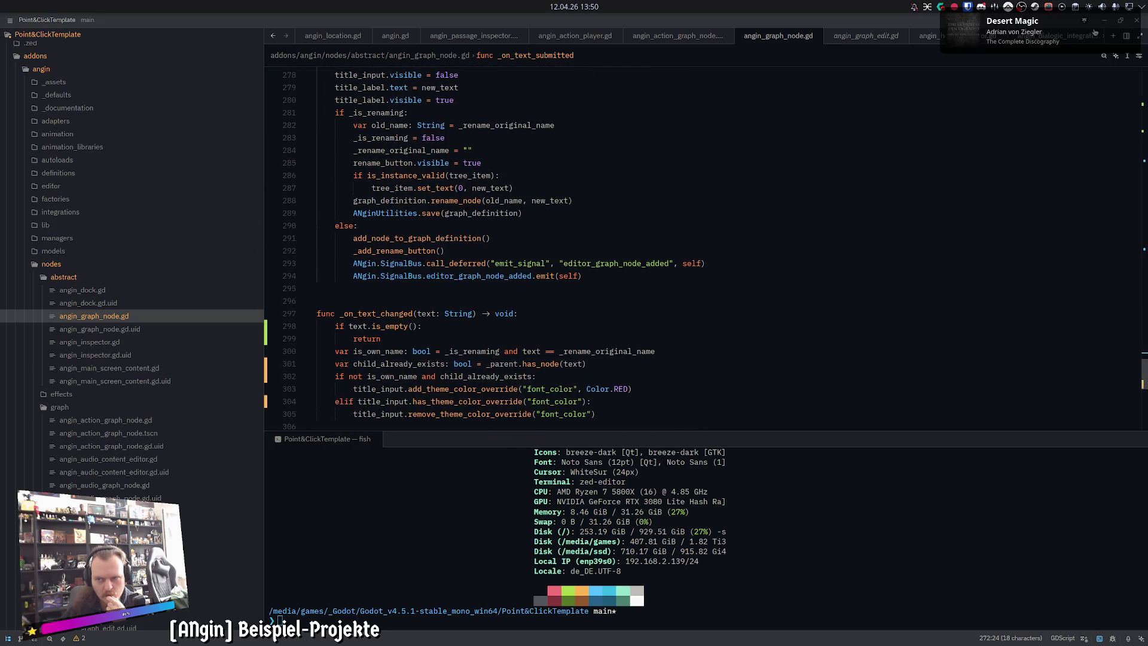
pyautogui.click(1103, 24)
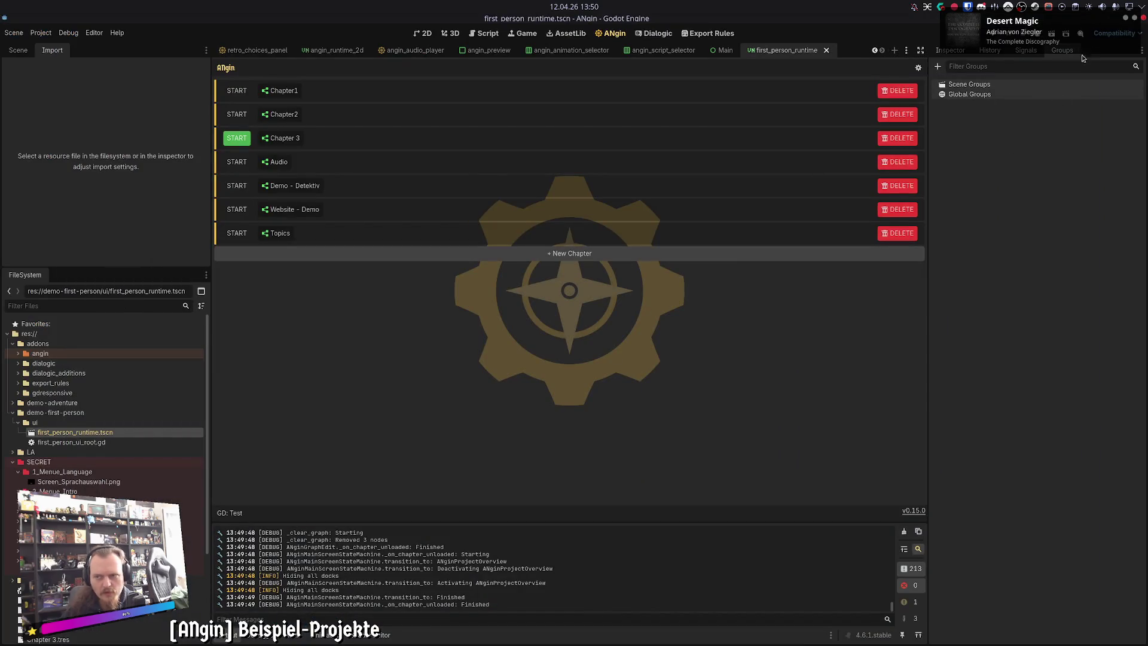
# Step: In the browser, visit the ANgin Showcase page and then the ANgin home page
pyautogui.hotkey('alt', 'Tab')
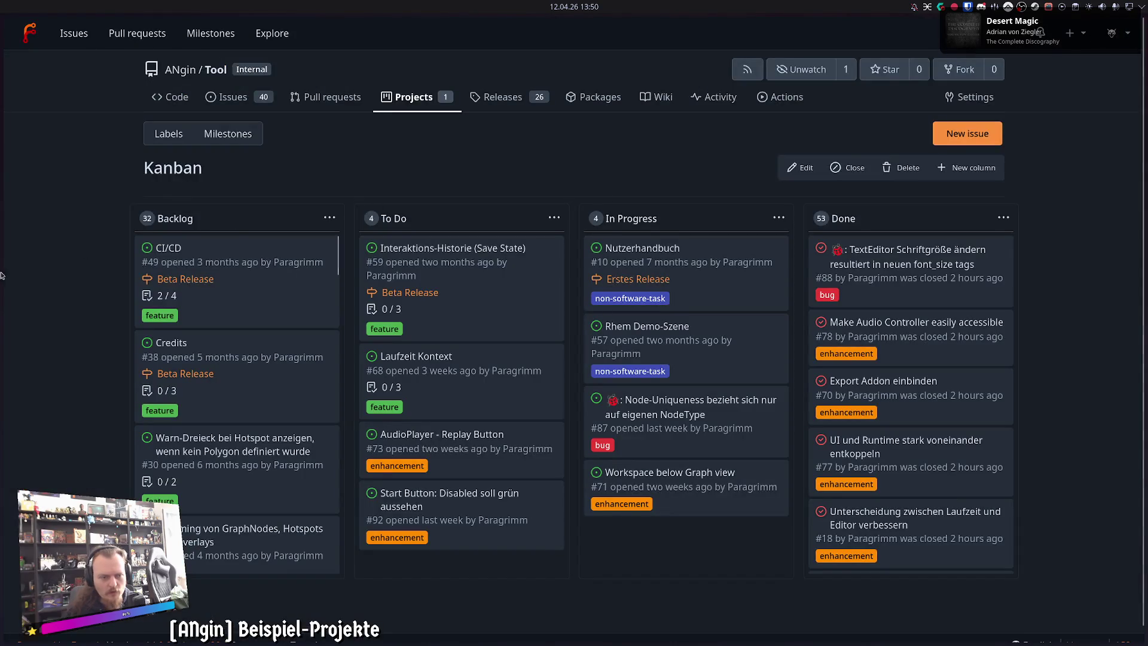
pyautogui.moveTo(1, 275)
pyautogui.click(45, 257)
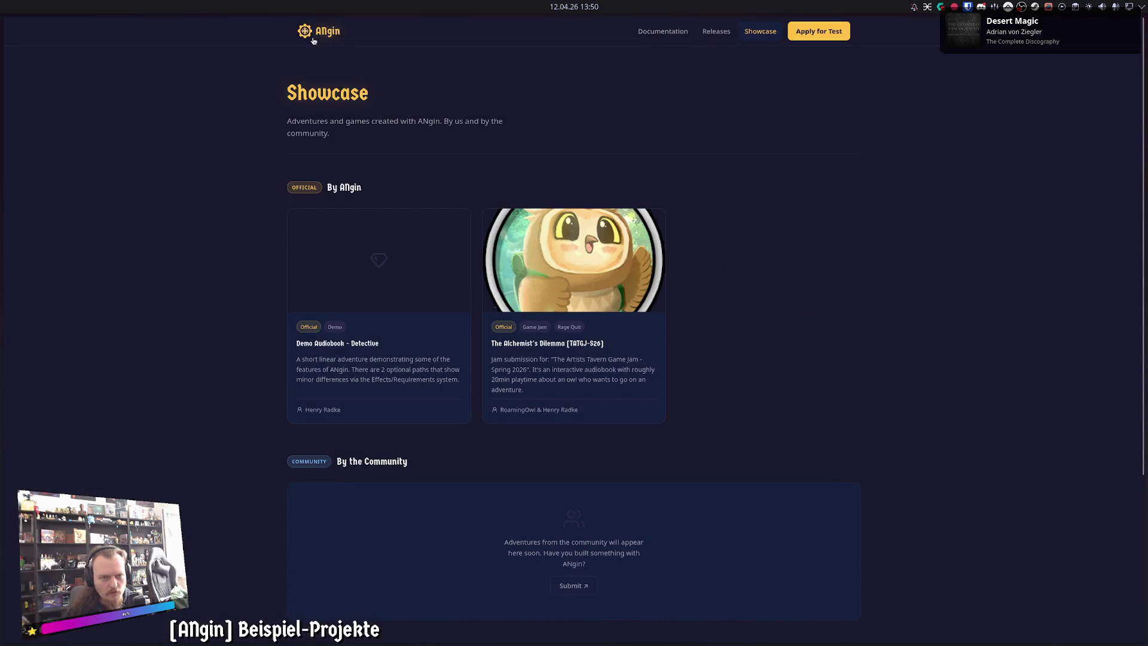
pyautogui.click(314, 41)
# Step: Copy the home page address, scroll through the Create your Adventure introduction, and return to Godot
pyautogui.moveTo(3, 179)
pyautogui.hotkey('ctrl', 'shift', 'c')
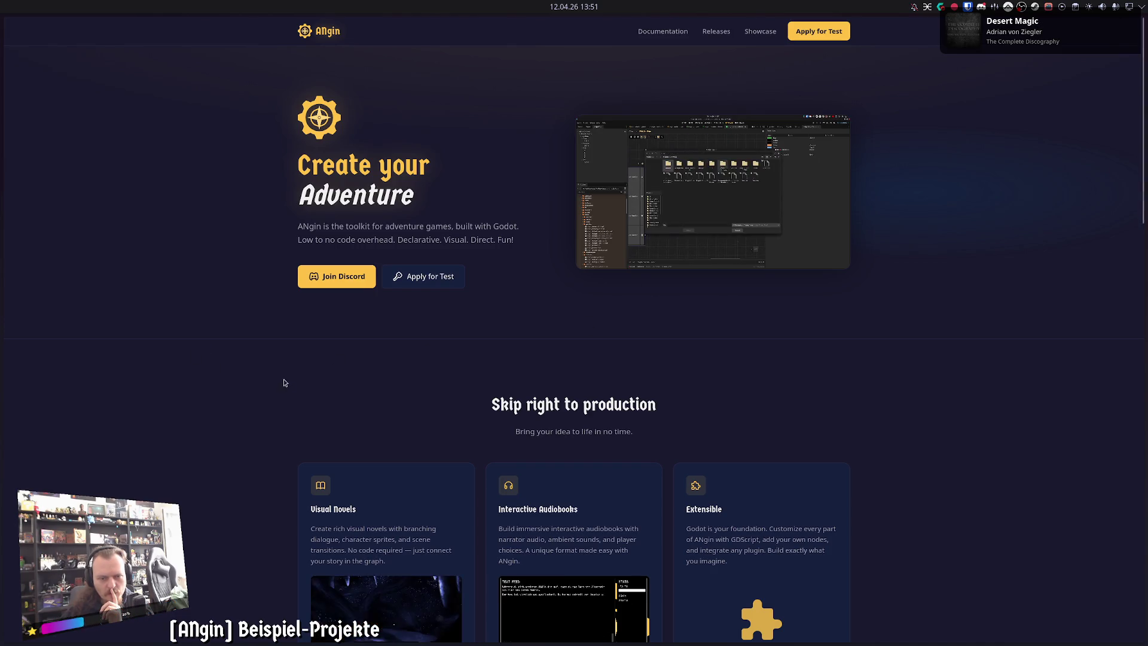
pyautogui.scroll(-5, 284, 383)
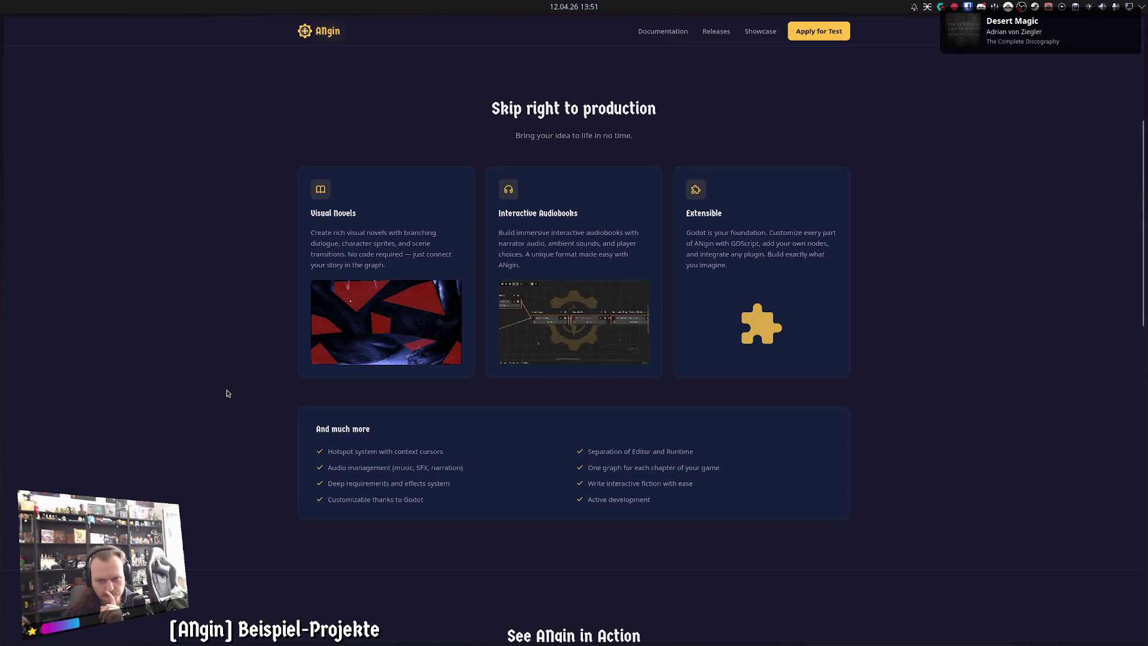
pyautogui.scroll(5, 223, 419)
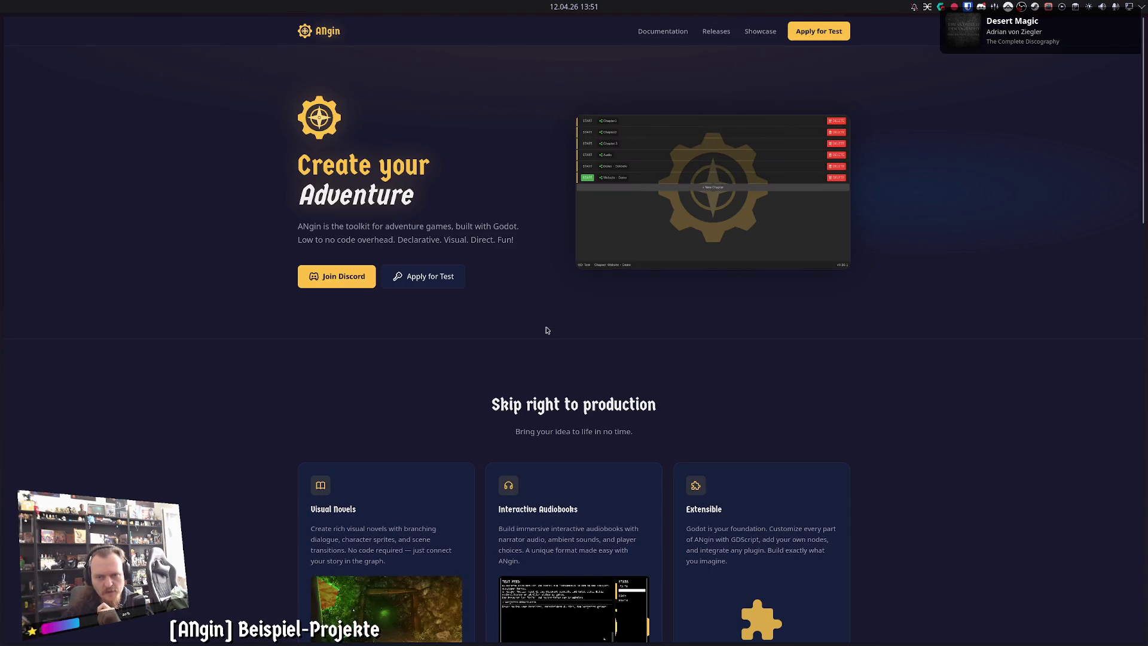
pyautogui.moveTo(478, 641)
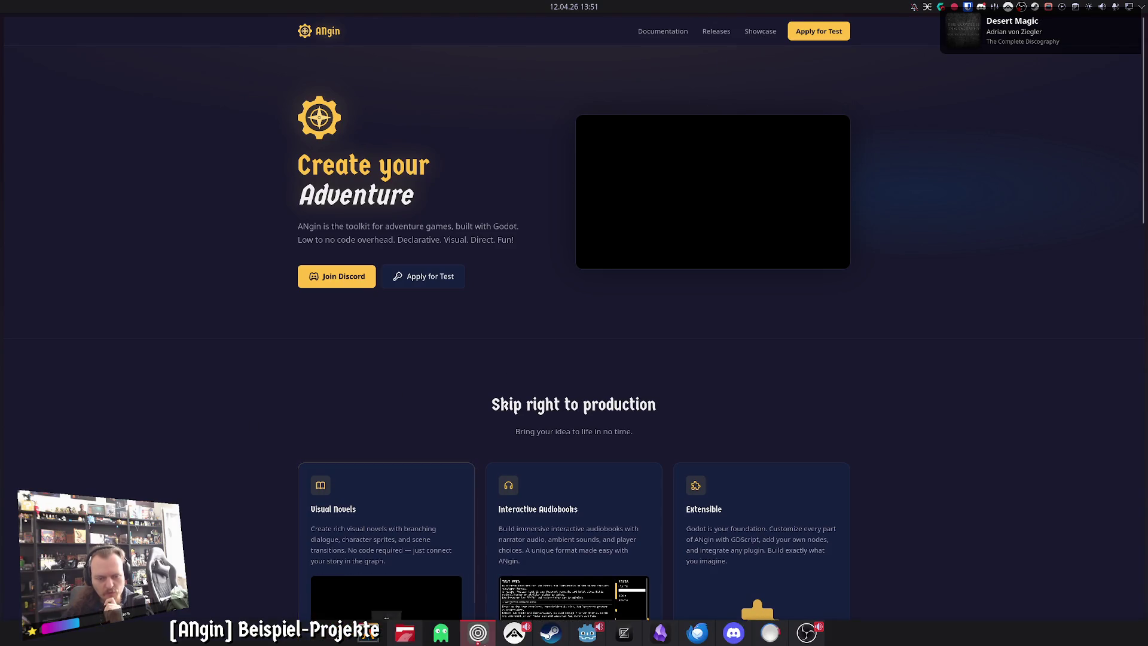
pyautogui.moveTo(622, 640)
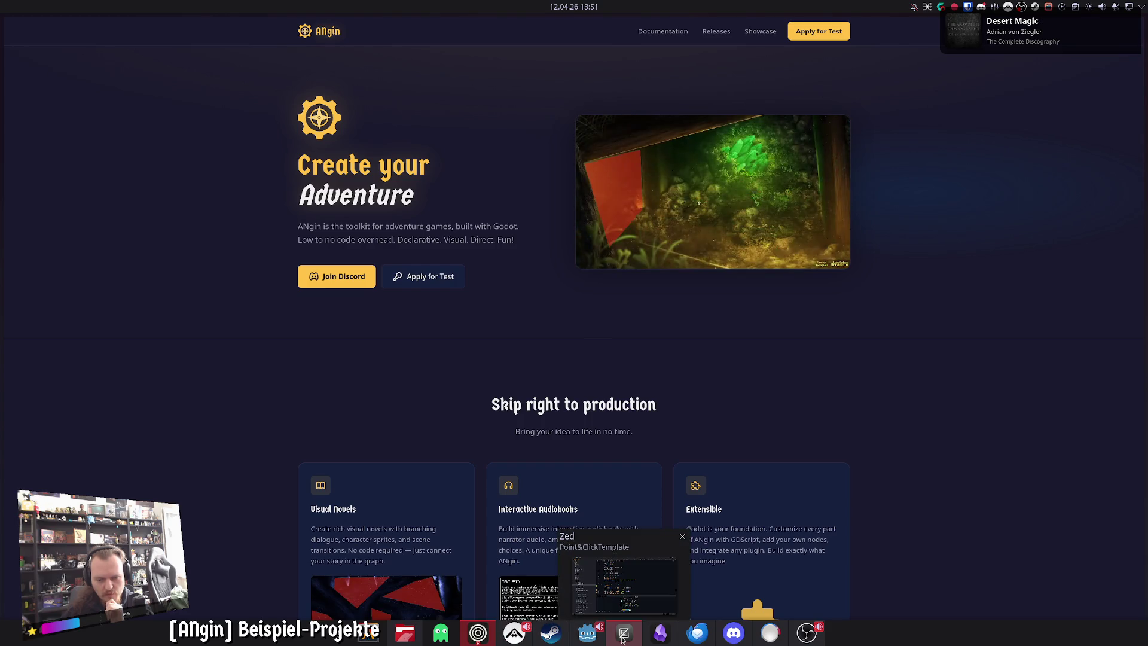
pyautogui.click(587, 632)
# Step: Open the Chapter 3 graph, pan across the Pos location nodes, and open Pos 1's location A
pyautogui.click(287, 137)
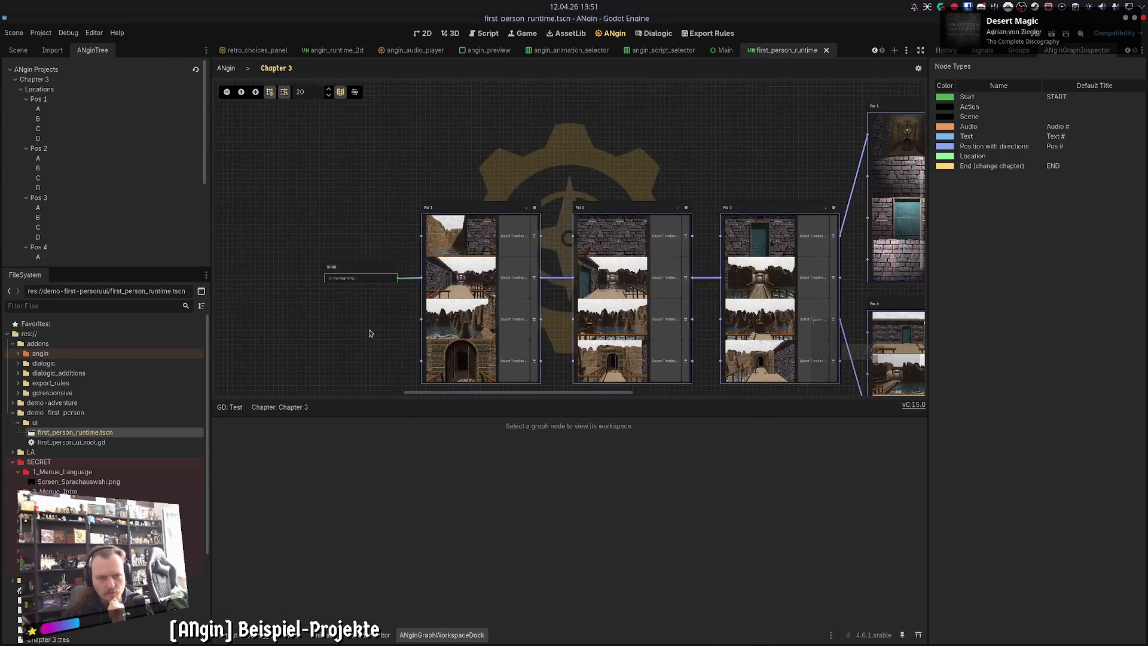
pyautogui.scroll(4, 377, 329)
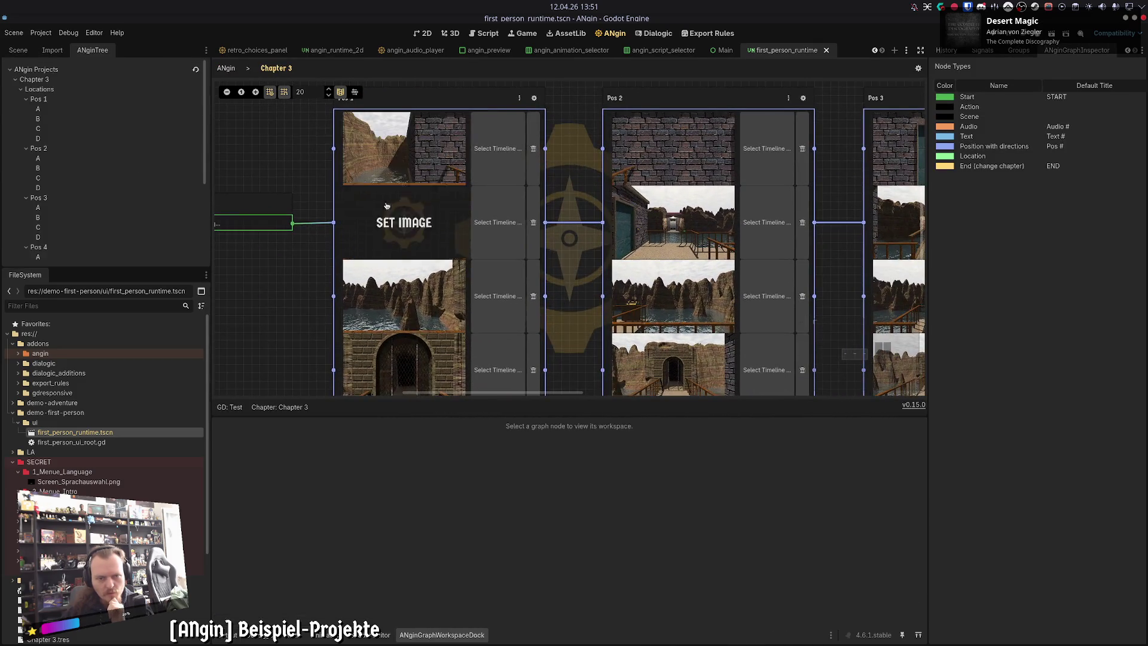
pyautogui.scroll(-2, 358, 287)
pyautogui.scroll(3, 232, 376)
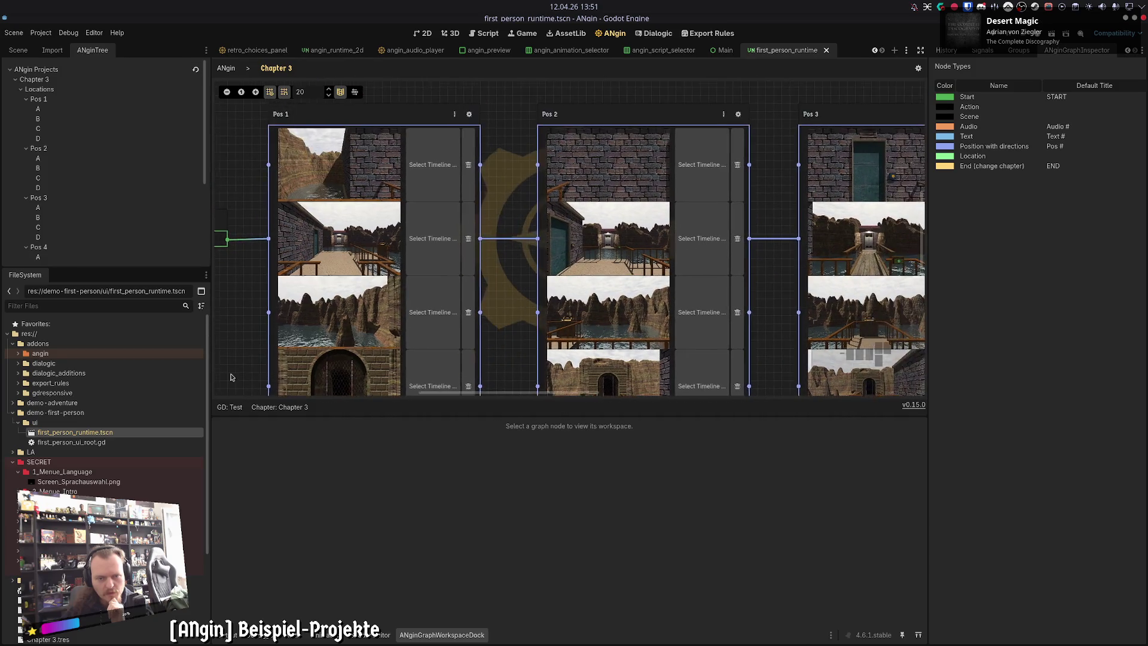
pyautogui.hscroll(5, 597, 179)
pyautogui.scroll(1, 597, 180)
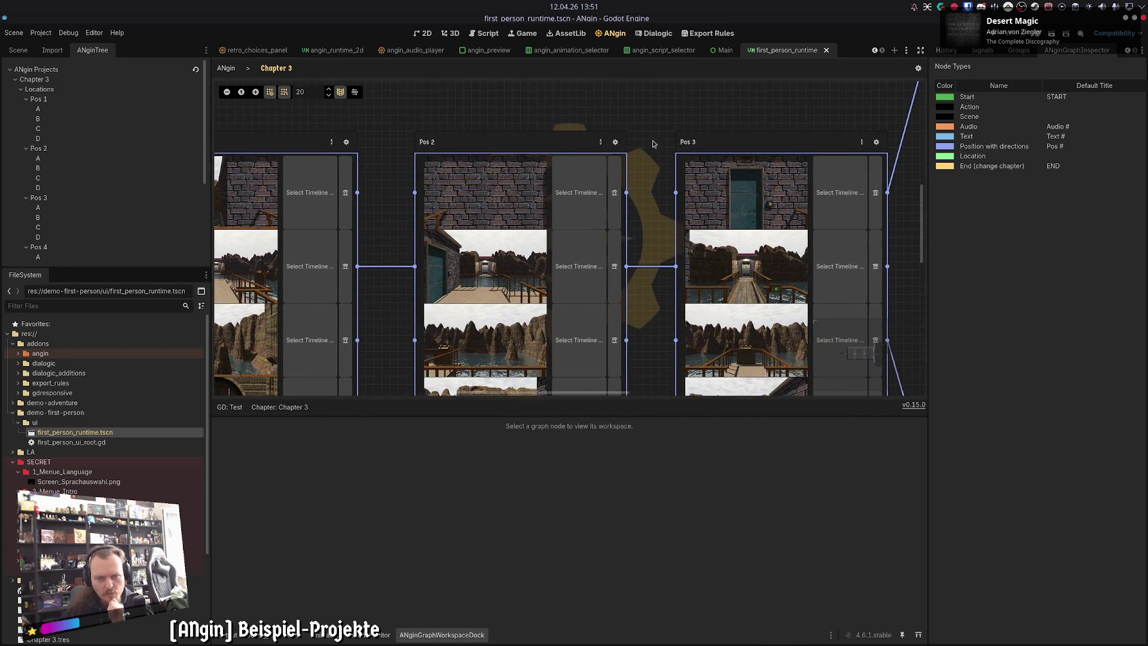
pyautogui.scroll(3, 654, 144)
pyautogui.scroll(-3, 515, 258)
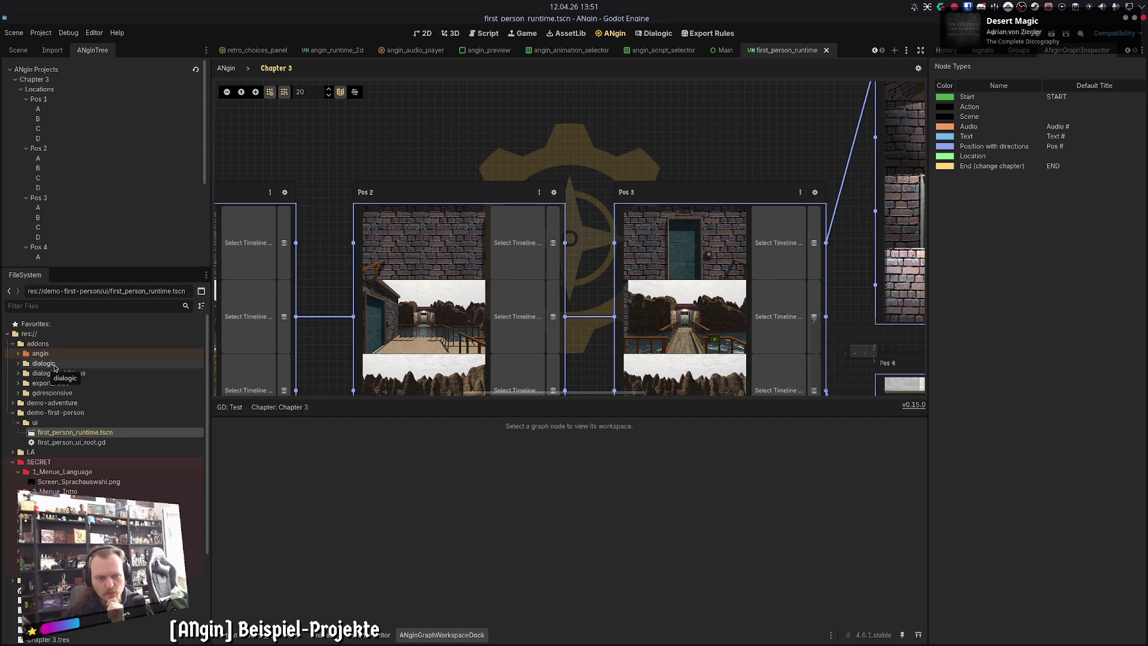
pyautogui.moveTo(547, 147); pyautogui.dragTo(505, 136)
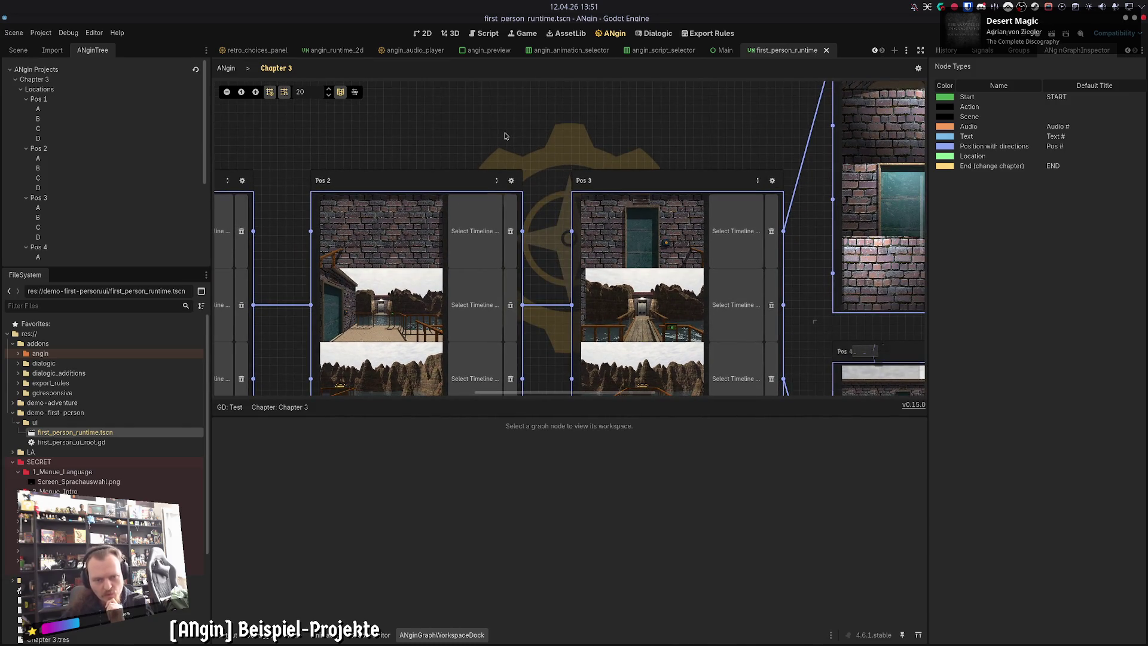
pyautogui.moveTo(506, 136); pyautogui.dragTo(831, 143)
pyautogui.click(51, 113)
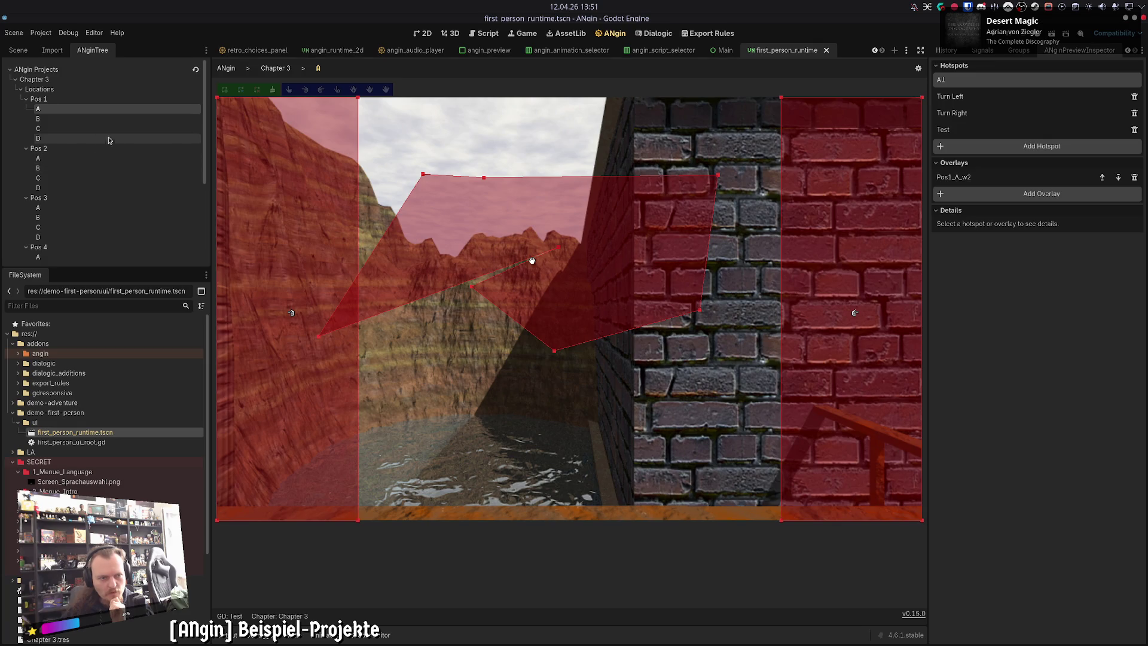
# Step: Select the Test hotspot, widen its polygon down-left and right, and add three new corners
pyautogui.click(955, 131)
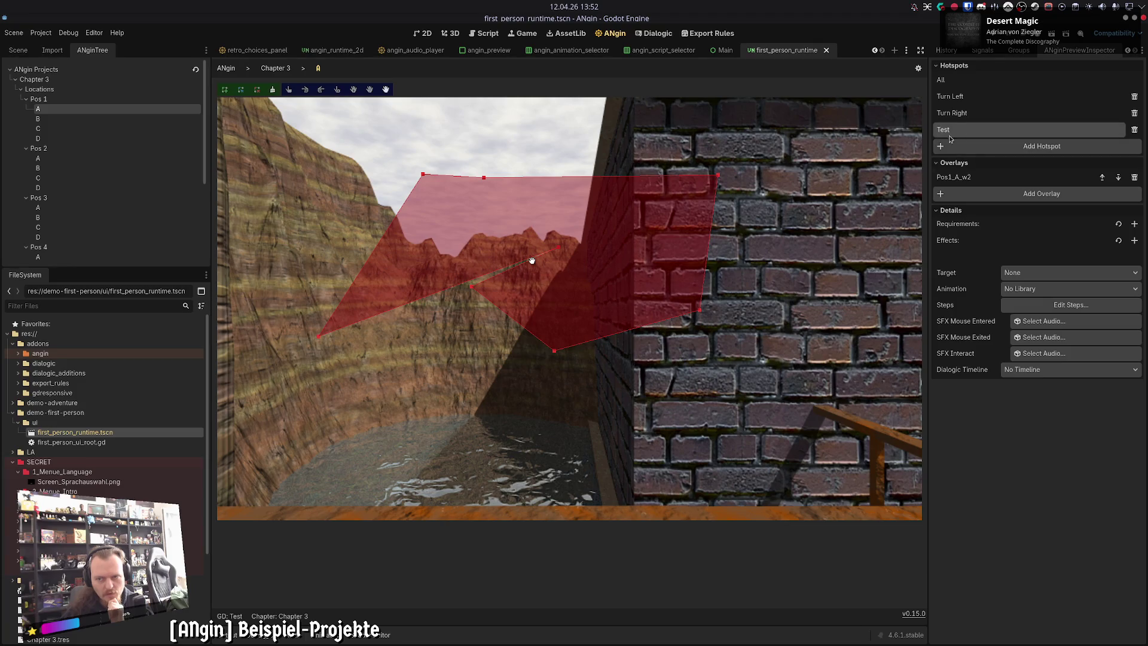
pyautogui.moveTo(558, 246)
pyautogui.mouseDown()
pyautogui.moveTo(383, 326)
pyautogui.moveTo(463, 383)
pyautogui.moveTo(438, 392)
pyautogui.mouseUp()
pyautogui.moveTo(554, 355); pyautogui.dragTo(657, 394)
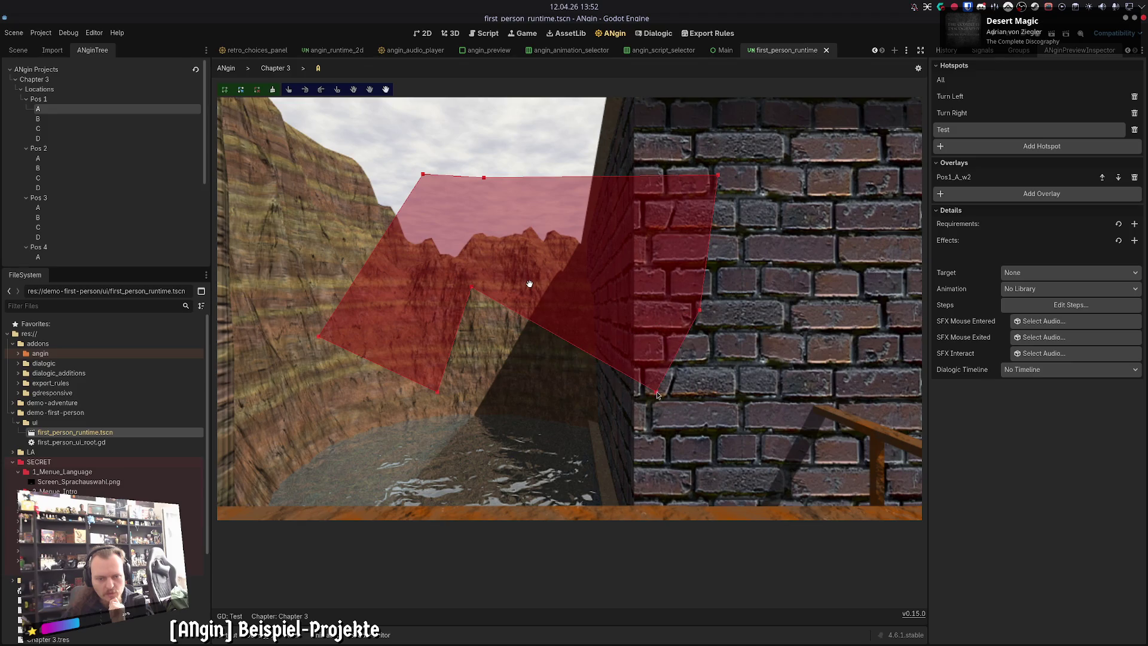
pyautogui.click(386, 226)
pyautogui.click(561, 129)
pyautogui.click(710, 152)
# Step: Drag the Test corners to span the canyon opening and brick wall edge, deleting one surplus vertex
pyautogui.moveTo(386, 225); pyautogui.dragTo(453, 126)
pyautogui.moveTo(483, 178); pyautogui.dragTo(621, 183)
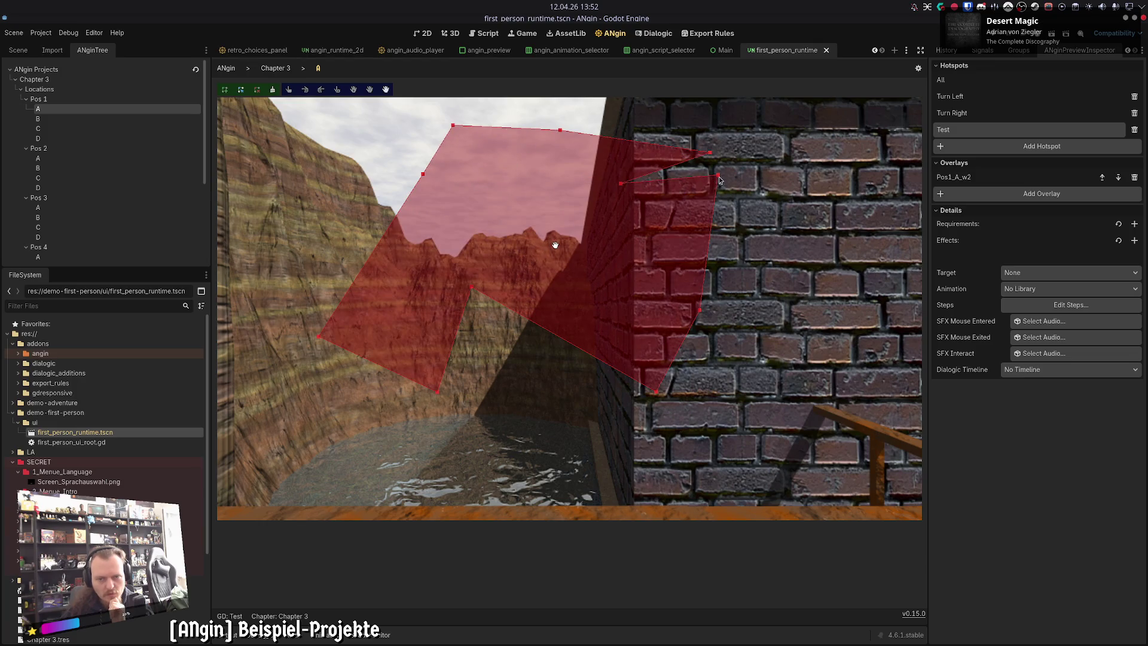
pyautogui.moveTo(718, 176); pyautogui.dragTo(767, 249)
pyautogui.moveTo(621, 183); pyautogui.dragTo(674, 175)
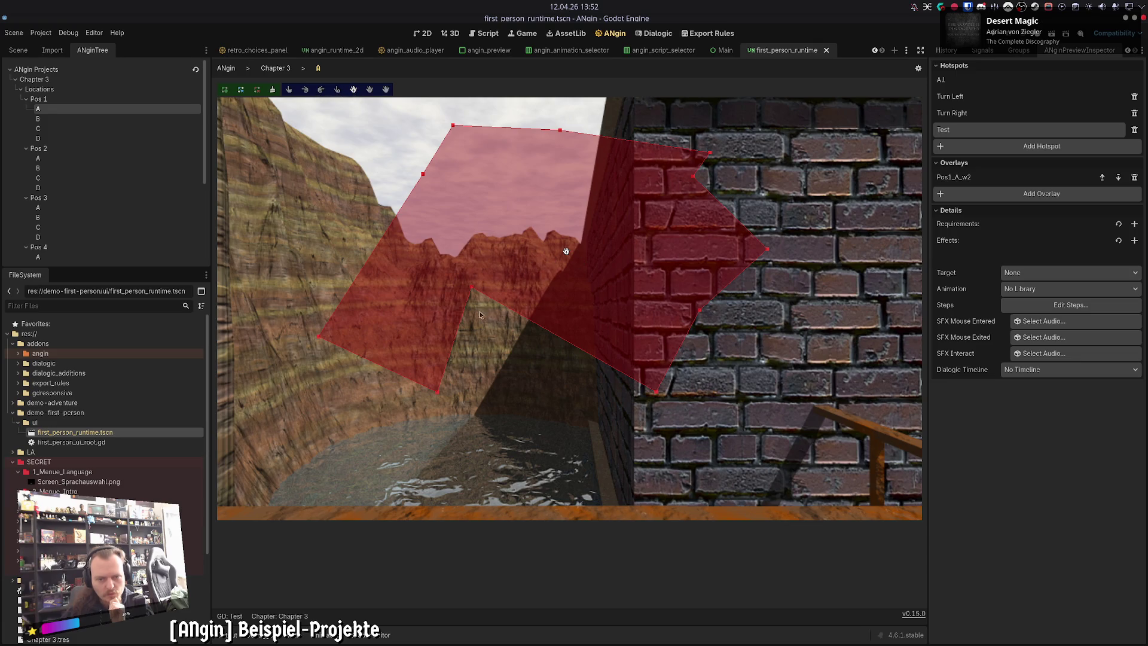
pyautogui.moveTo(470, 290)
pyautogui.mouseDown()
pyautogui.moveTo(527, 401)
pyautogui.moveTo(573, 449)
pyautogui.mouseUp()
pyautogui.moveTo(655, 392); pyautogui.dragTo(609, 339)
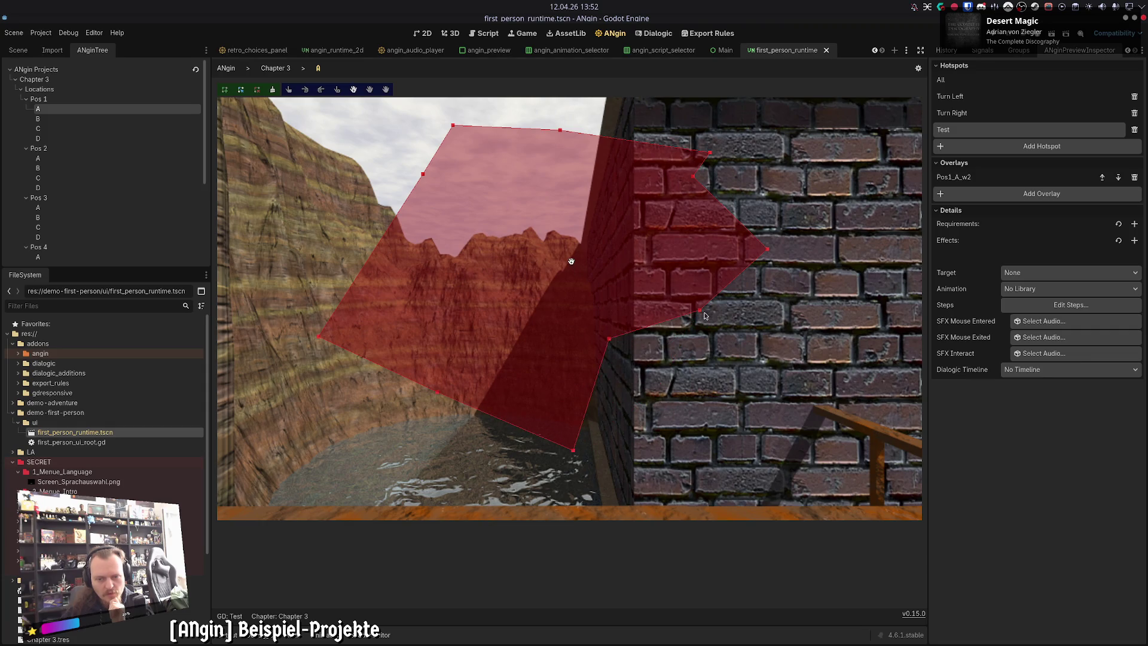
pyautogui.moveTo(700, 310); pyautogui.dragTo(601, 281)
pyautogui.moveTo(767, 248); pyautogui.dragTo(681, 235)
pyautogui.rightClick(682, 234)
pyautogui.moveTo(710, 153); pyautogui.dragTo(629, 167)
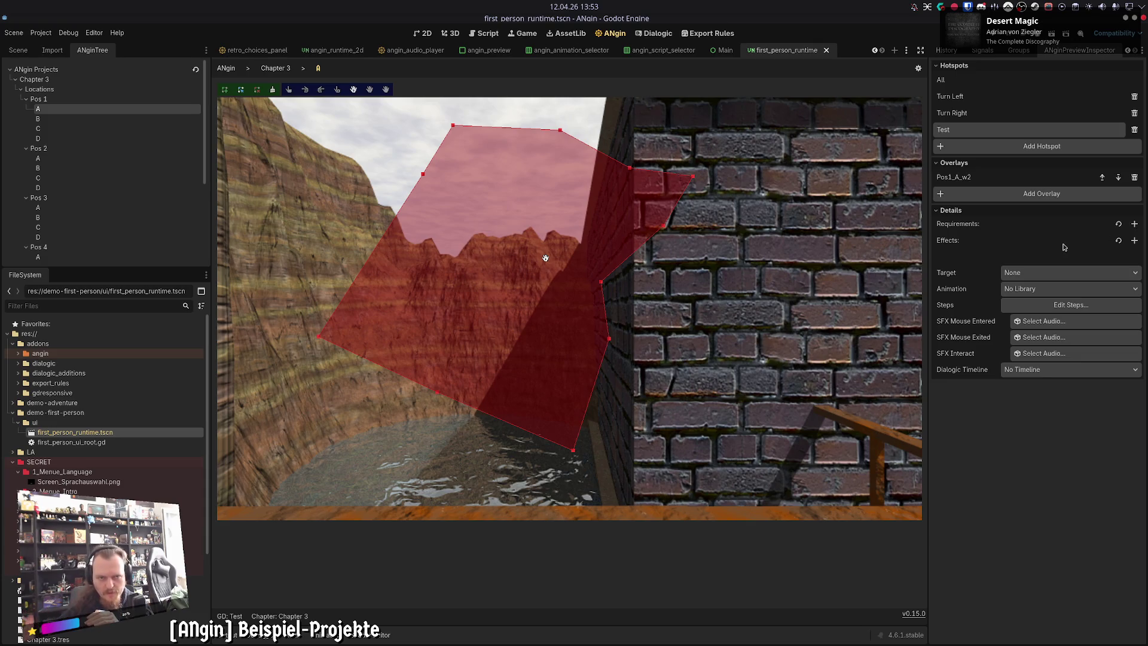
# Step: Browse the ANgin Settings Context tree, then return to the chapter list
pyautogui.click(919, 68)
pyautogui.scroll(-1, 351, 333)
pyautogui.scroll(1, 351, 333)
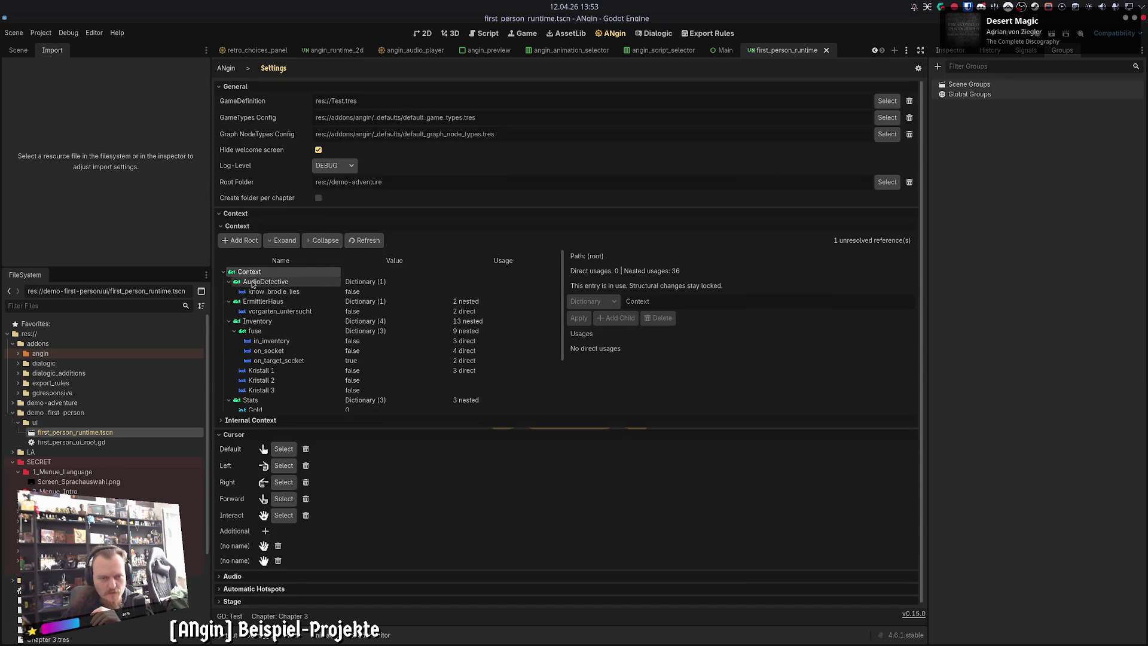
pyautogui.scroll(-1, 260, 381)
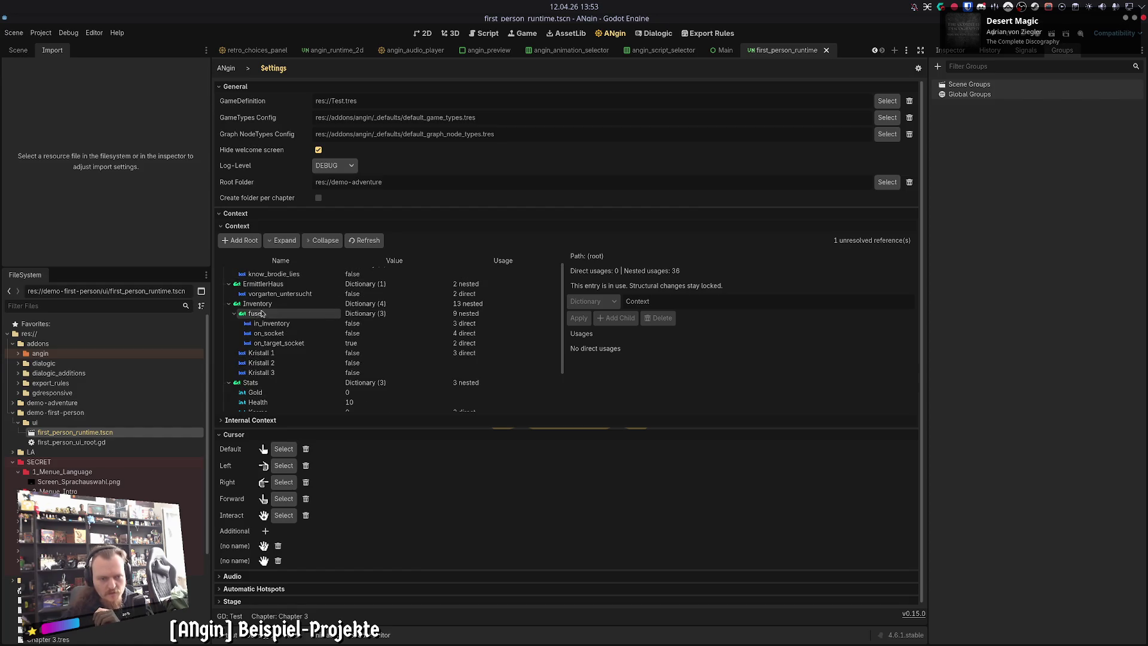
pyautogui.scroll(-3, 334, 364)
pyautogui.scroll(3, 341, 371)
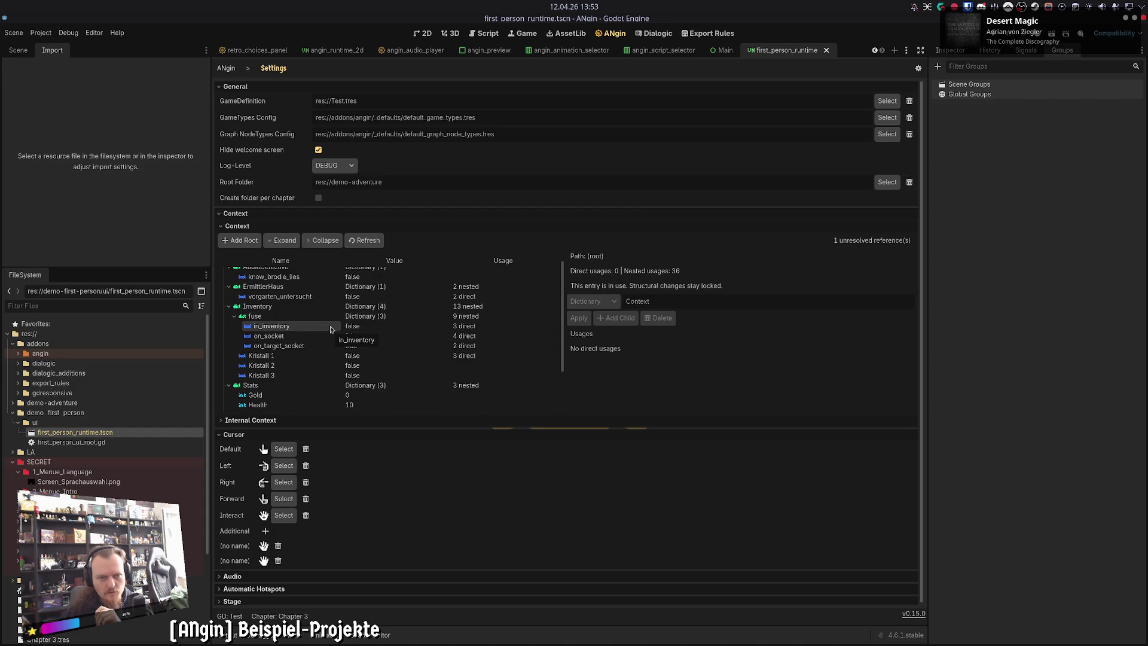
pyautogui.click(226, 69)
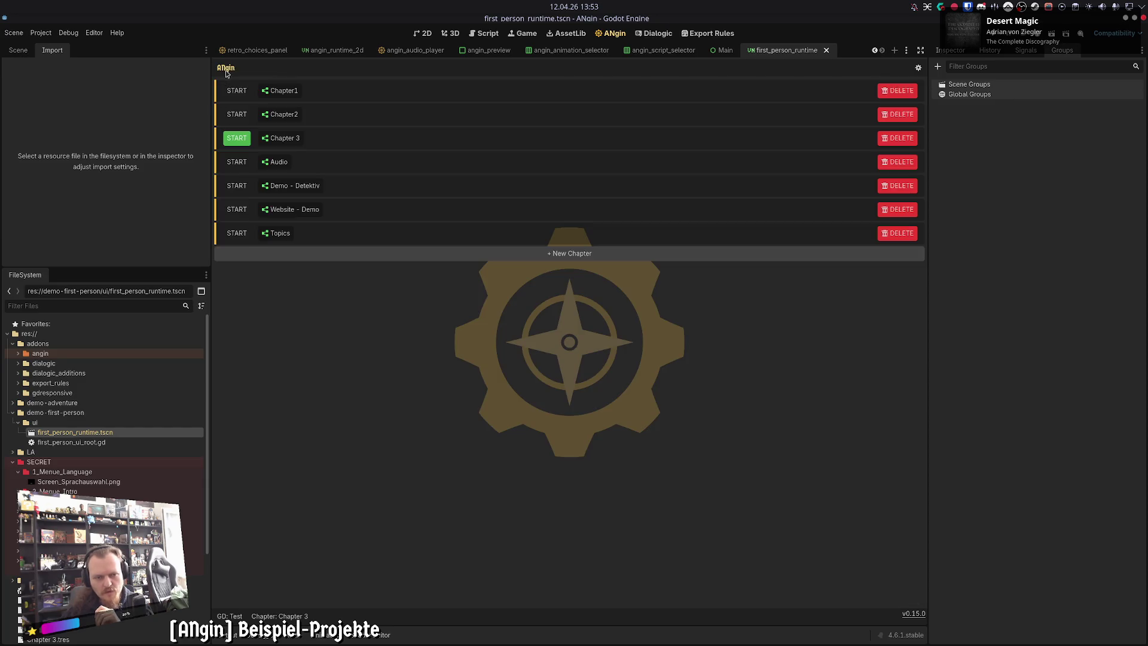
# Step: Open Chapter 3, go to Pos 1's location A, and select the Test hotspot
pyautogui.click(287, 139)
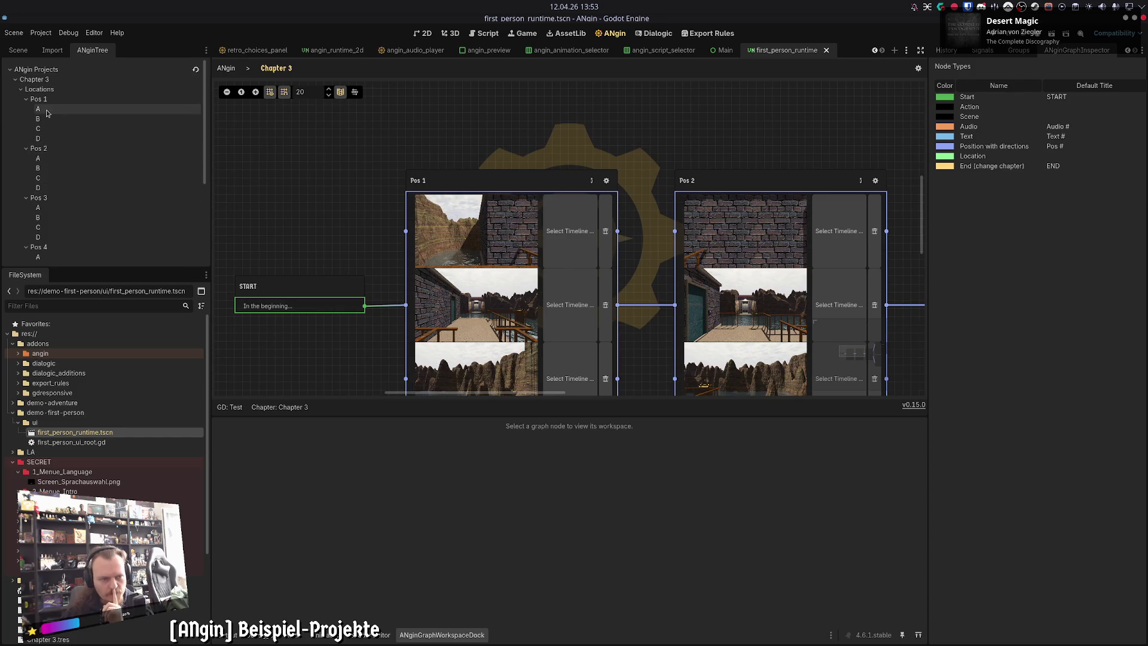
pyautogui.click(47, 113)
pyautogui.click(951, 130)
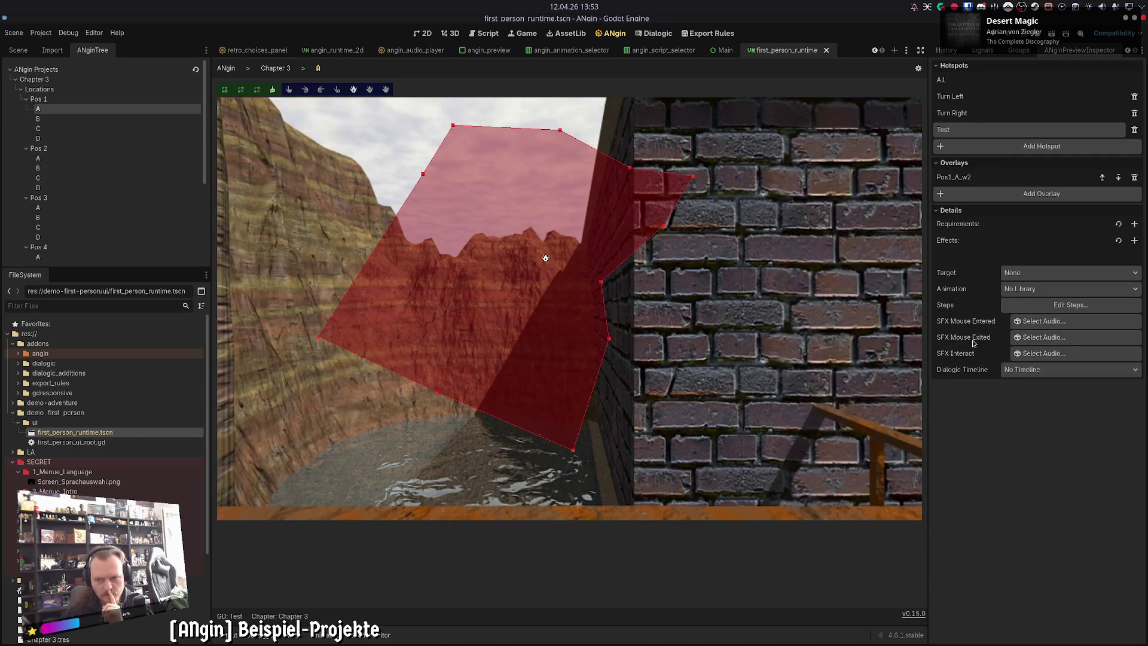
# Step: Add an effect to the Test hotspot that ADDs 1 to Stats Gold
pyautogui.click(1134, 240)
pyautogui.click(976, 258)
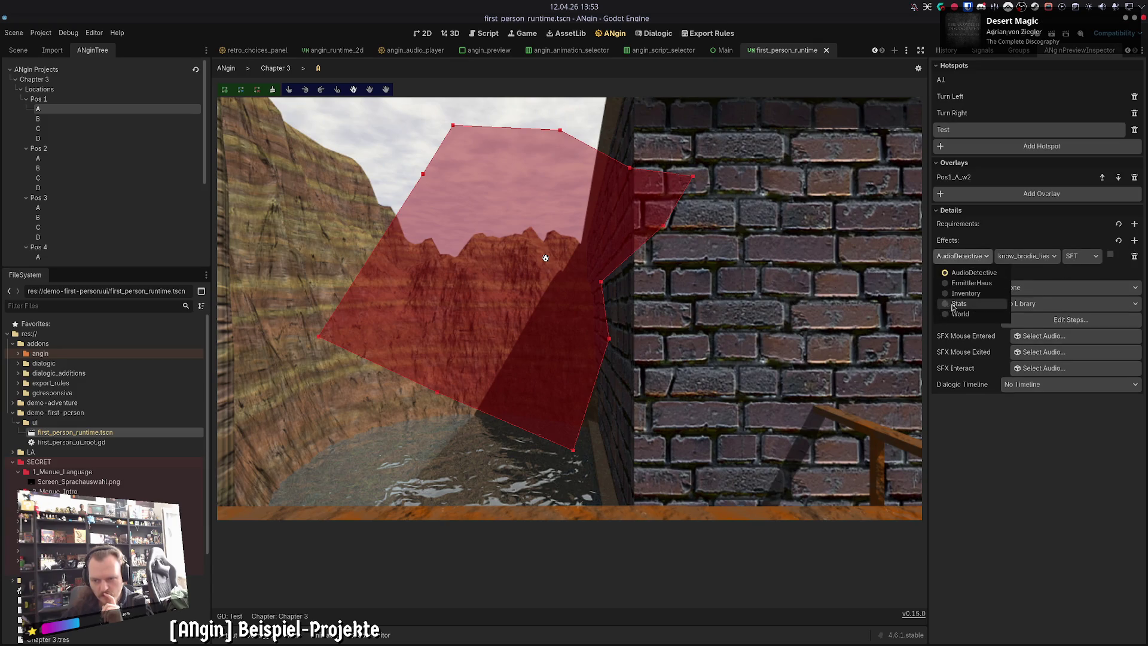
pyautogui.click(973, 305)
pyautogui.click(1023, 256)
pyautogui.click(1022, 279)
pyautogui.click(1058, 256)
pyautogui.click(1065, 283)
pyautogui.doubleClick(1087, 258)
pyautogui.write('1')
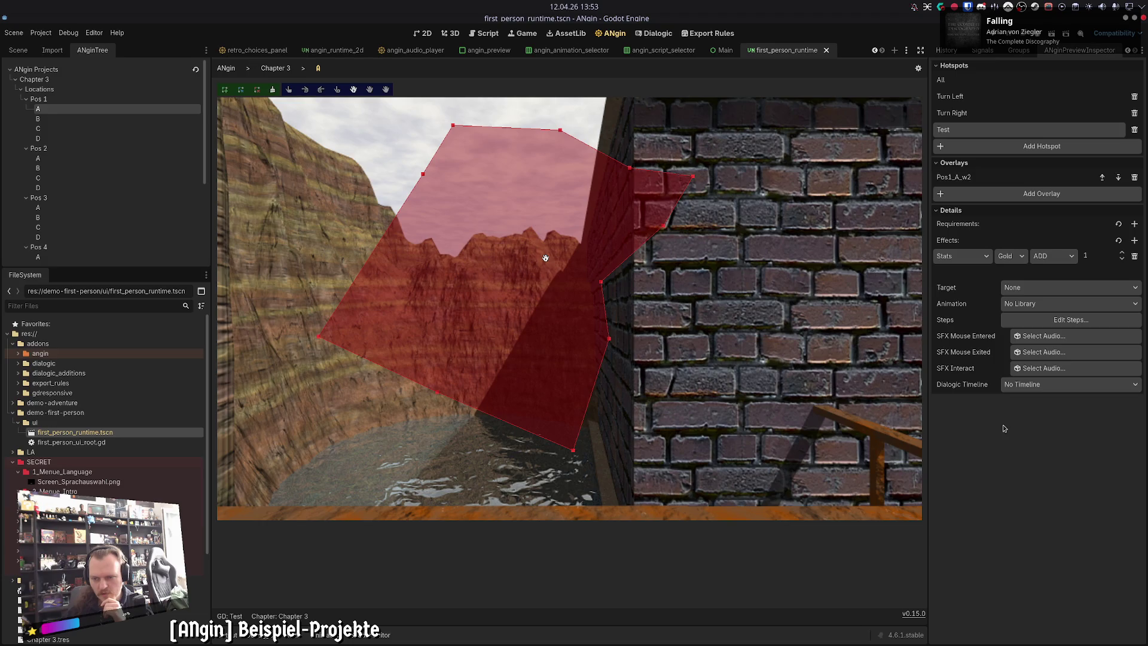
# Step: Check the hotspot's target choices without changing them, then go back to the Chapter 3 graph
pyautogui.click(1020, 303)
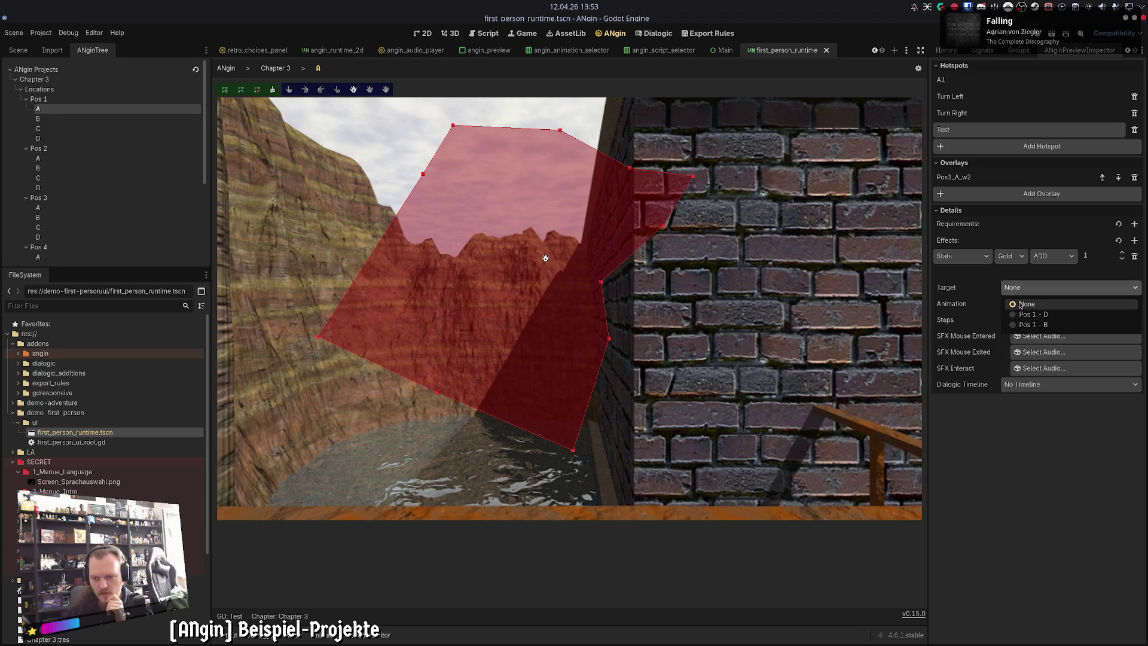
pyautogui.click(1019, 507)
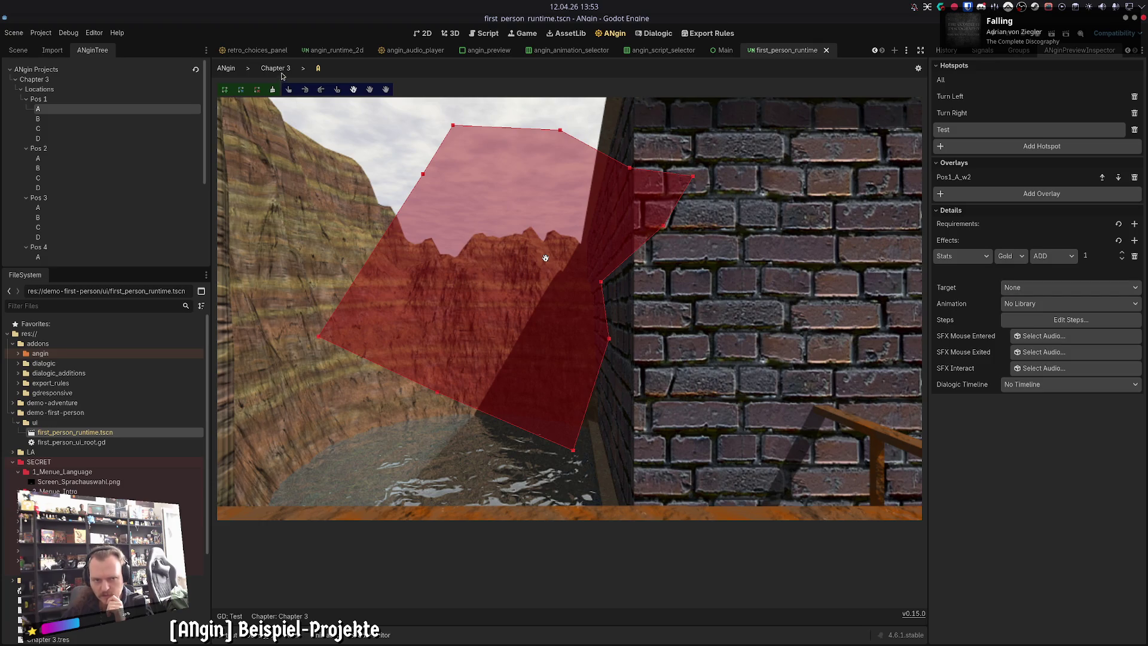
pyautogui.click(280, 71)
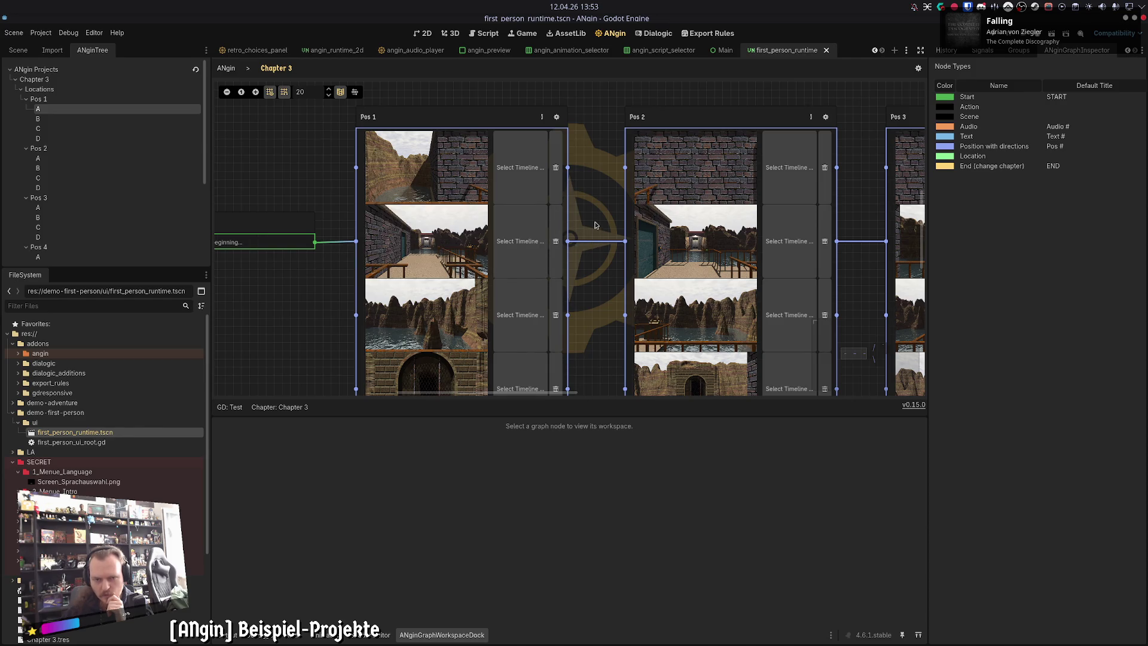
# Step: Navigate the Chapter 3 graph around Pos 1, then reopen location A and select the Test hotspot
pyautogui.click(392, 117)
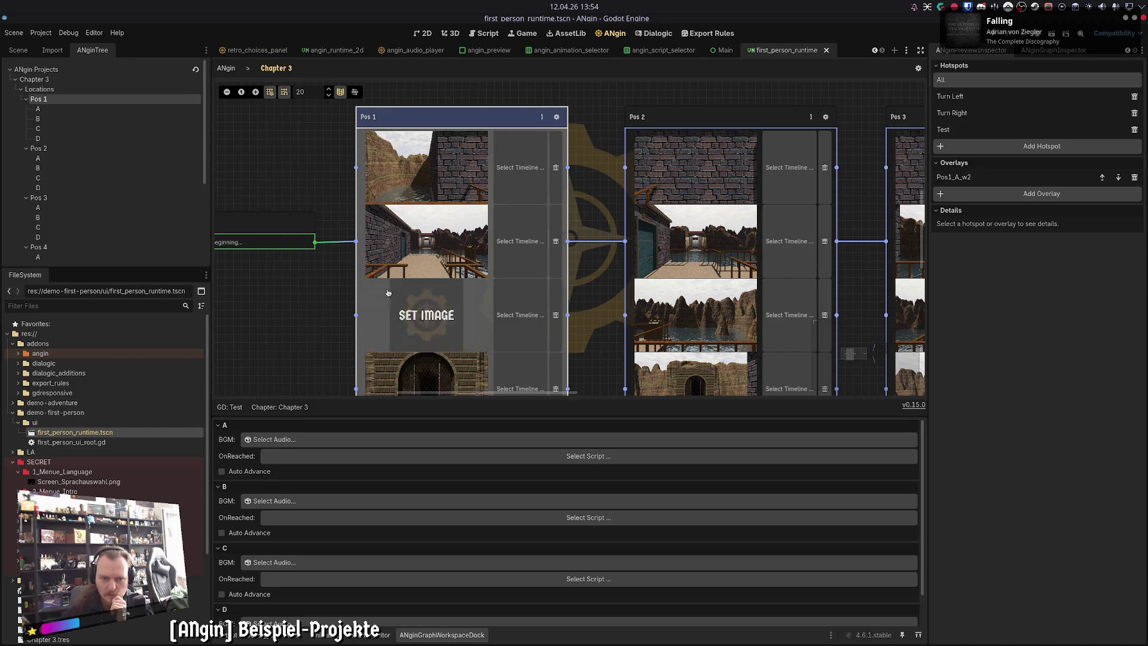
pyautogui.scroll(-3, 382, 287)
pyautogui.hscroll(-3, 383, 287)
pyautogui.moveTo(371, 285); pyautogui.dragTo(373, 297)
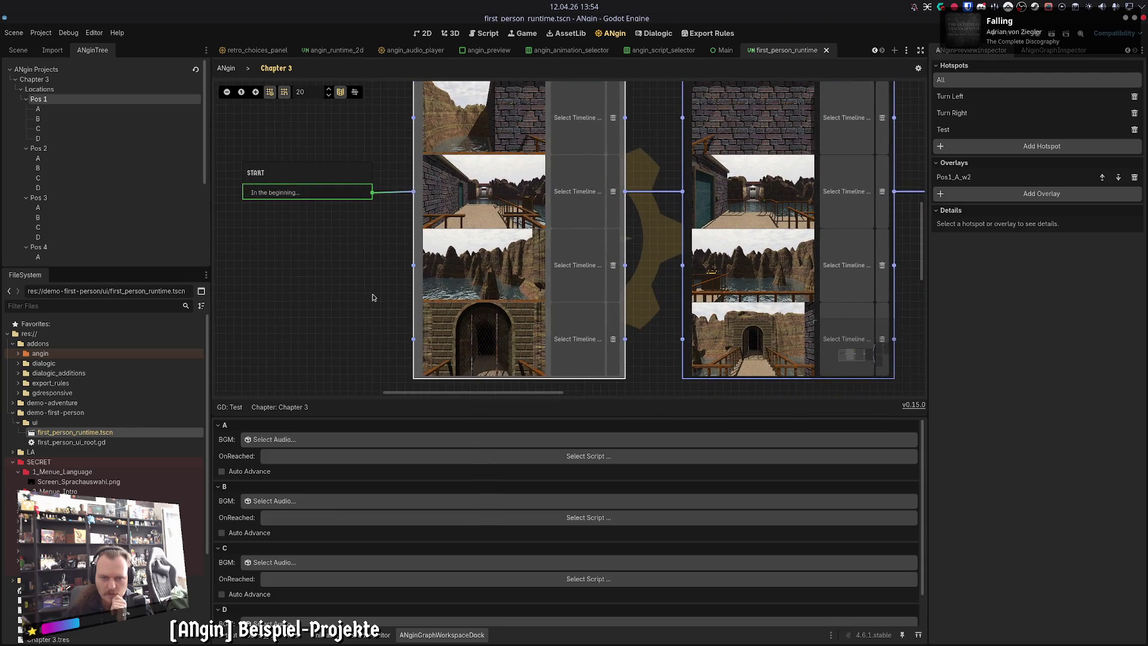
pyautogui.scroll(-1, 373, 297)
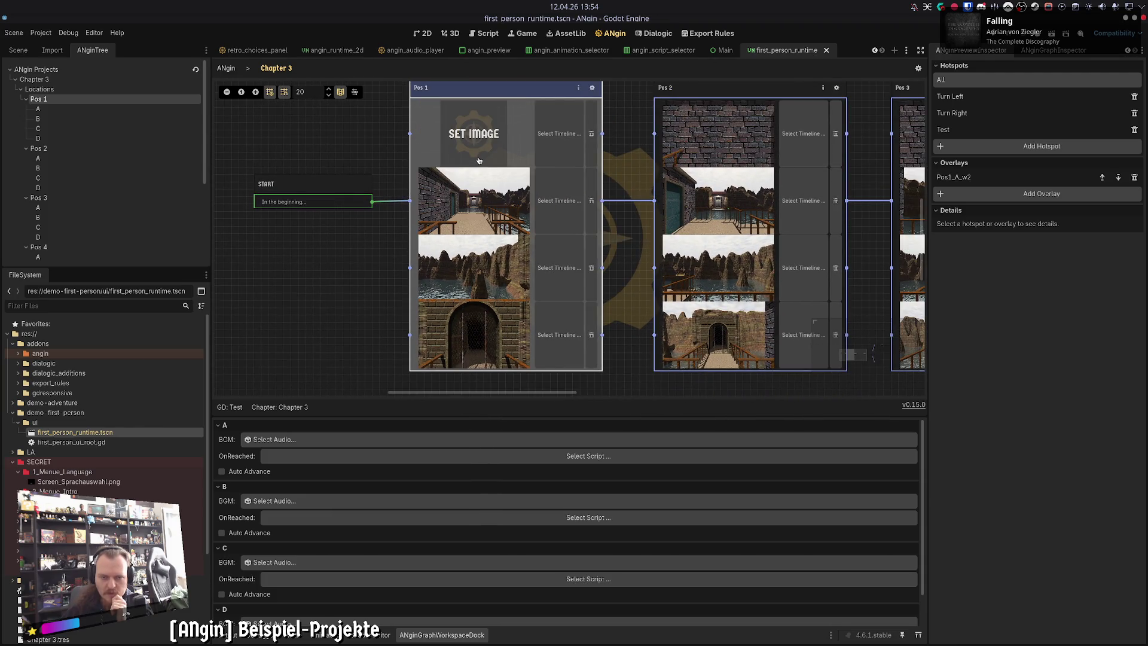
pyautogui.click(352, 139)
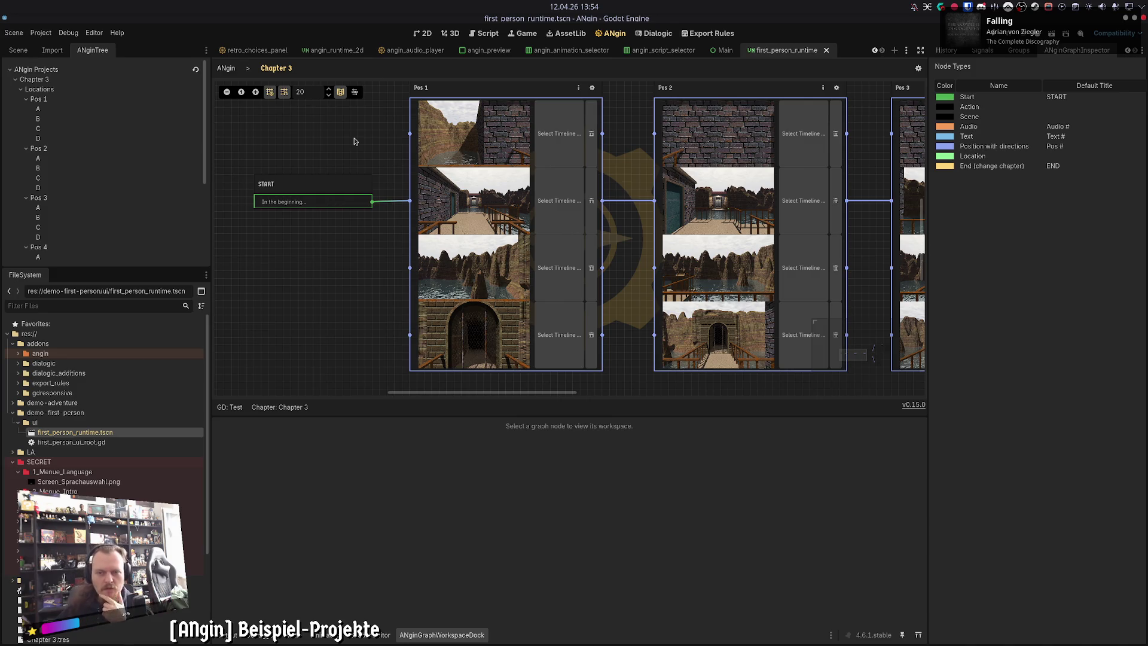
pyautogui.moveTo(365, 169); pyautogui.dragTo(342, 178)
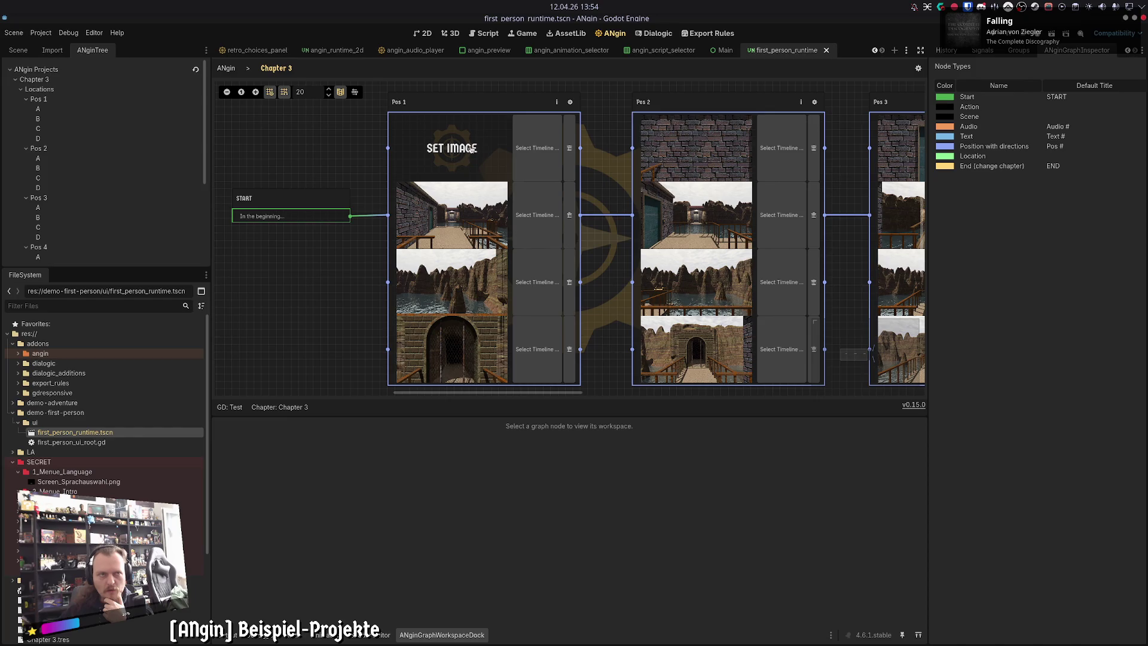
pyautogui.click(503, 113)
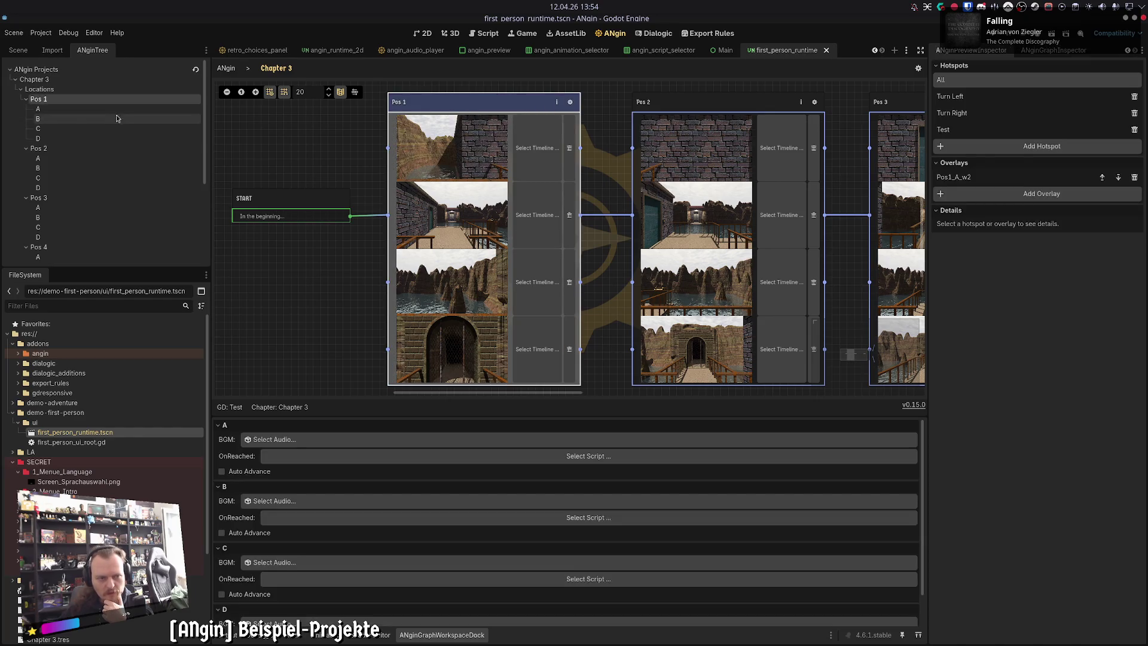
pyautogui.click(87, 110)
pyautogui.click(951, 132)
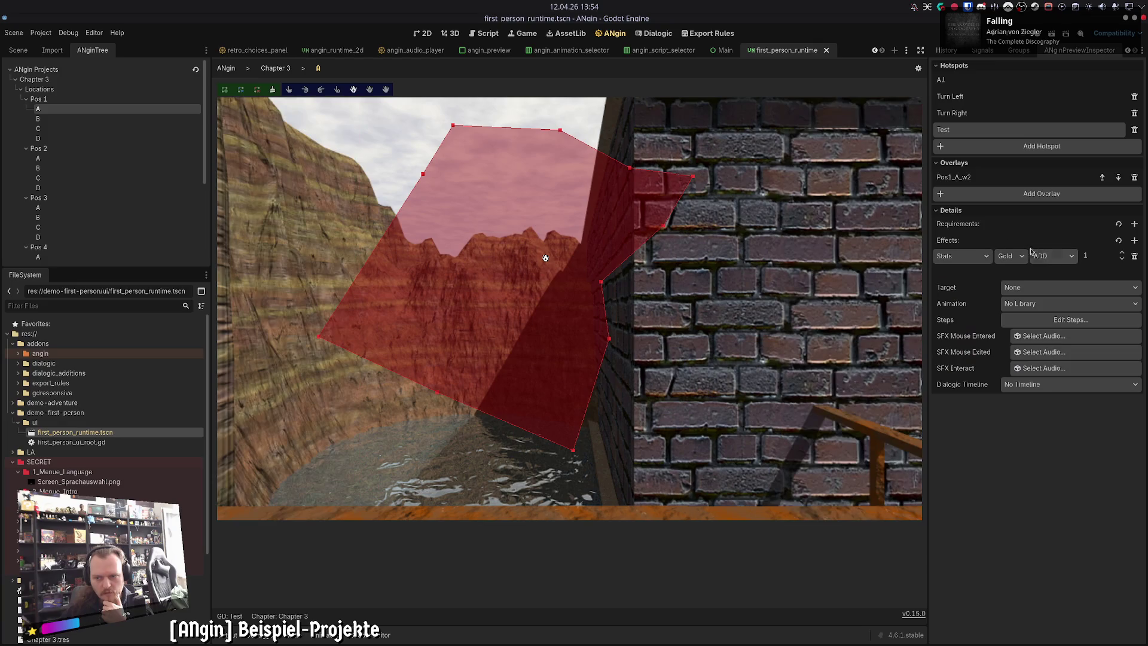
# Step: Confirm the Test hotspot's target stays None and its Hotspot Steps list is empty
pyautogui.click(1033, 290)
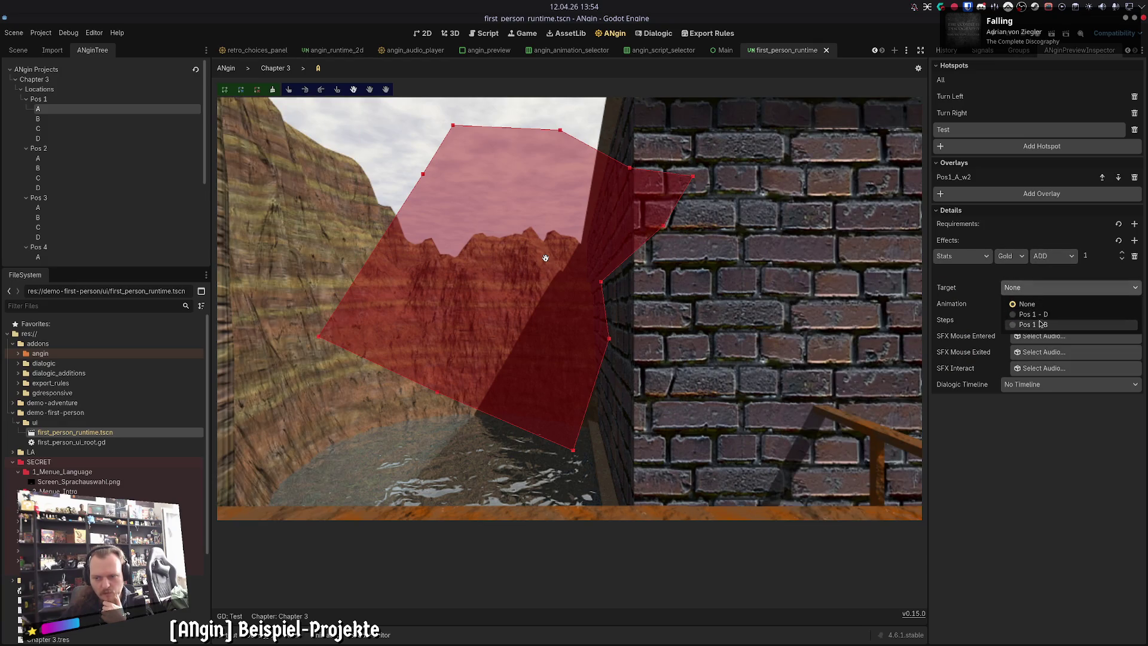
pyautogui.click(1041, 292)
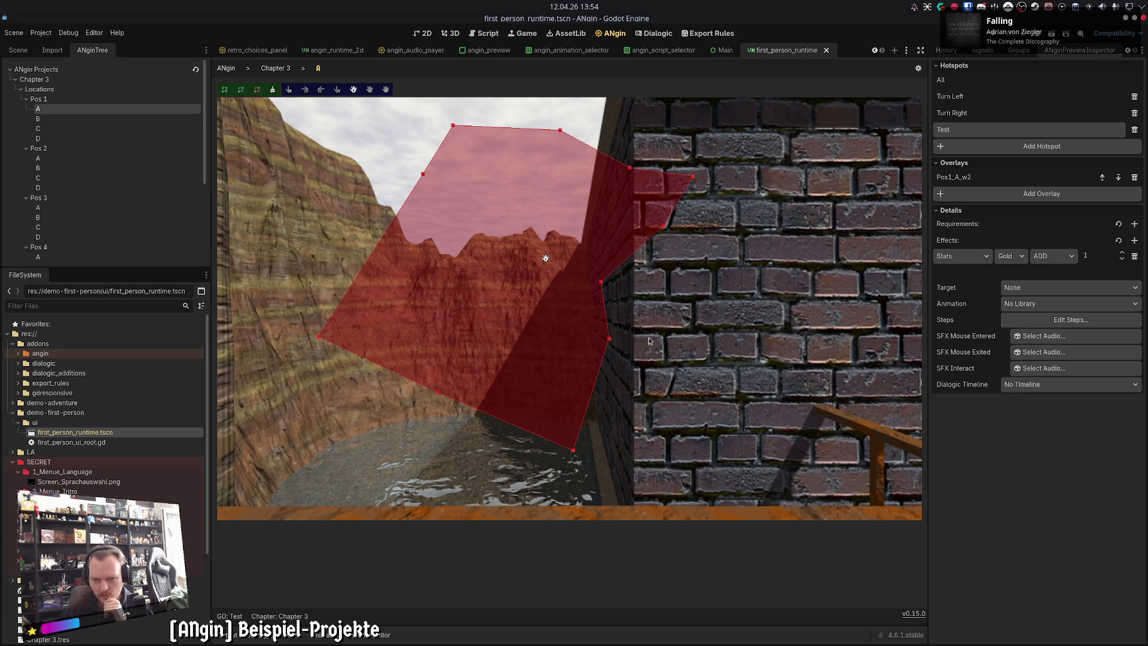
pyautogui.click(1057, 323)
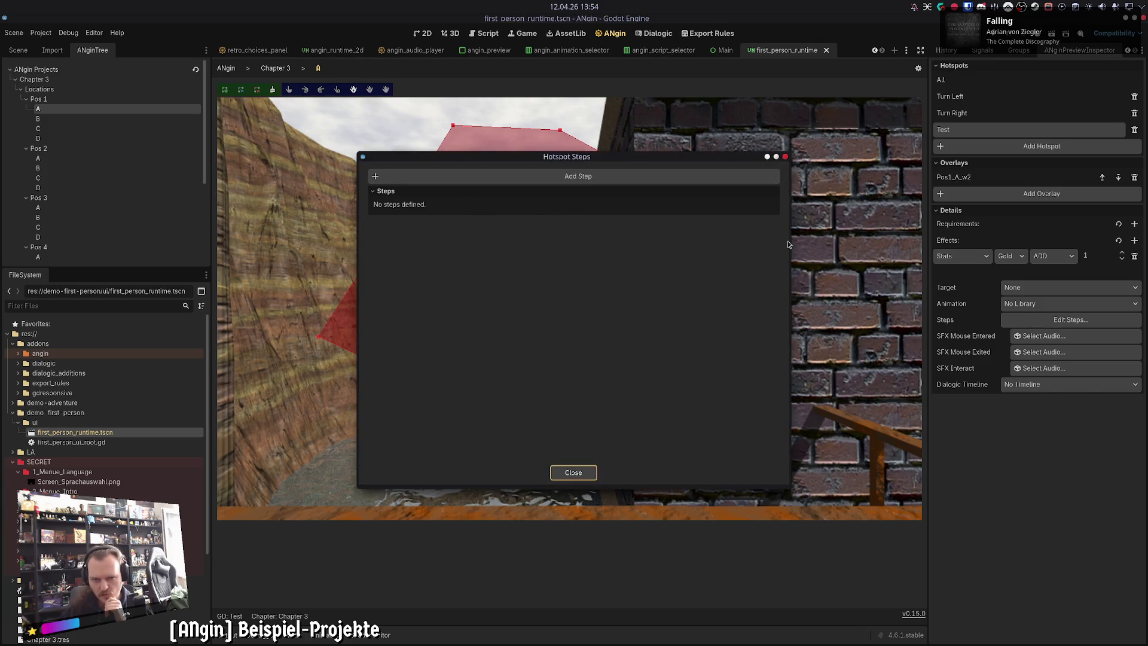
pyautogui.click(786, 157)
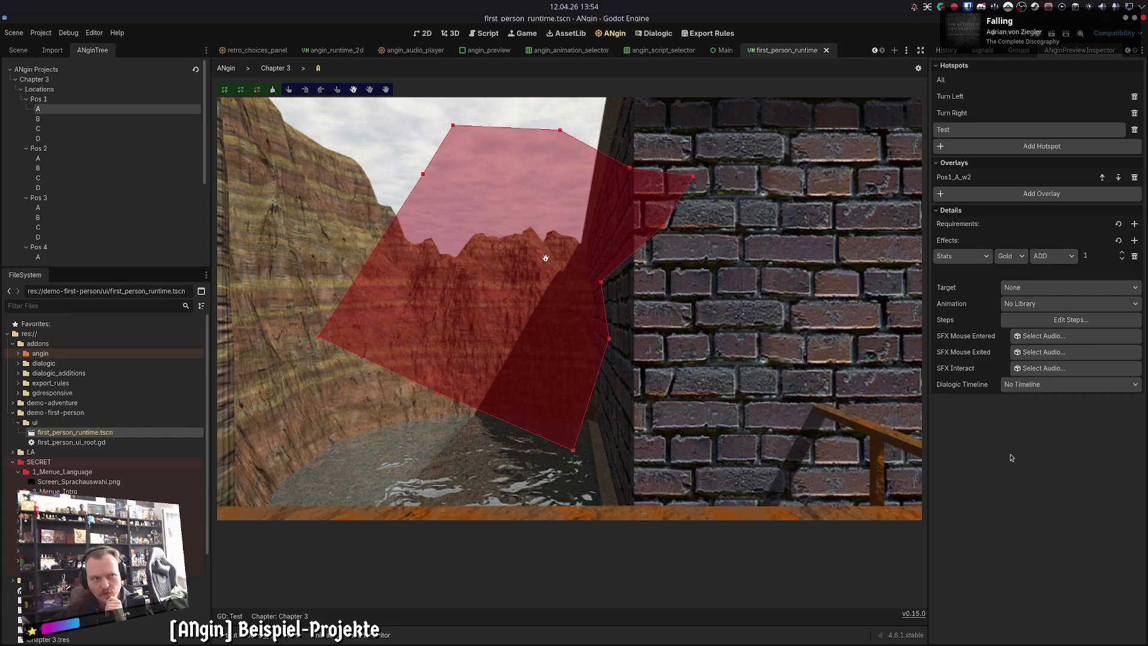
# Step: Return to the Chapter 3 graph and show the running first-person game in the Game view
pyautogui.press('Escape')
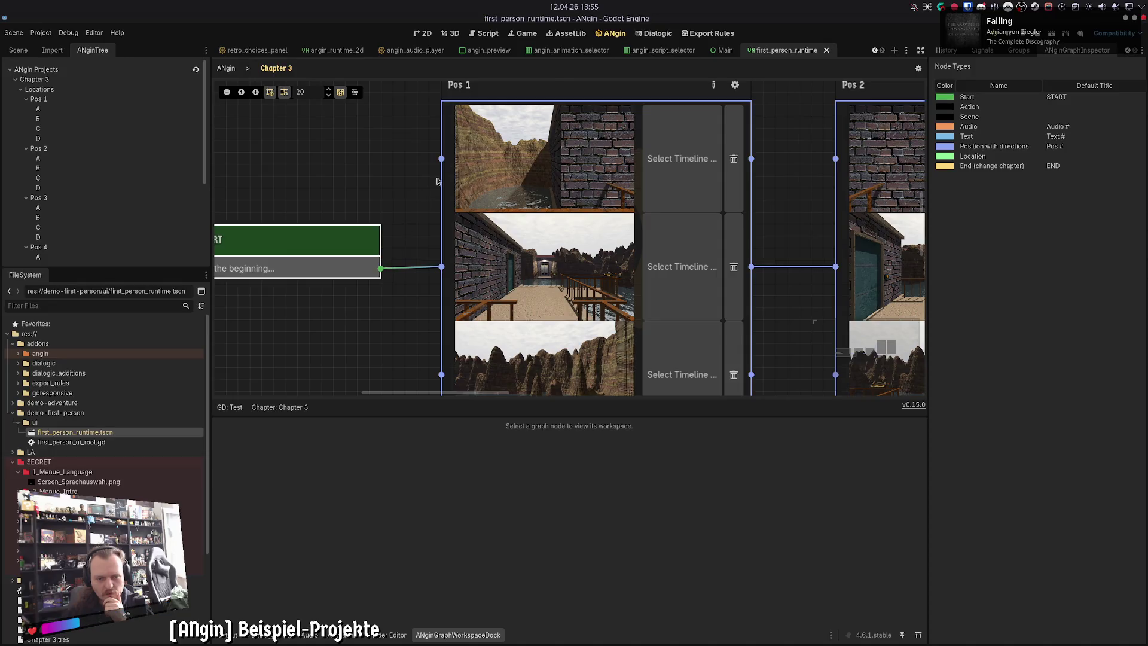
pyautogui.moveTo(512, 181)
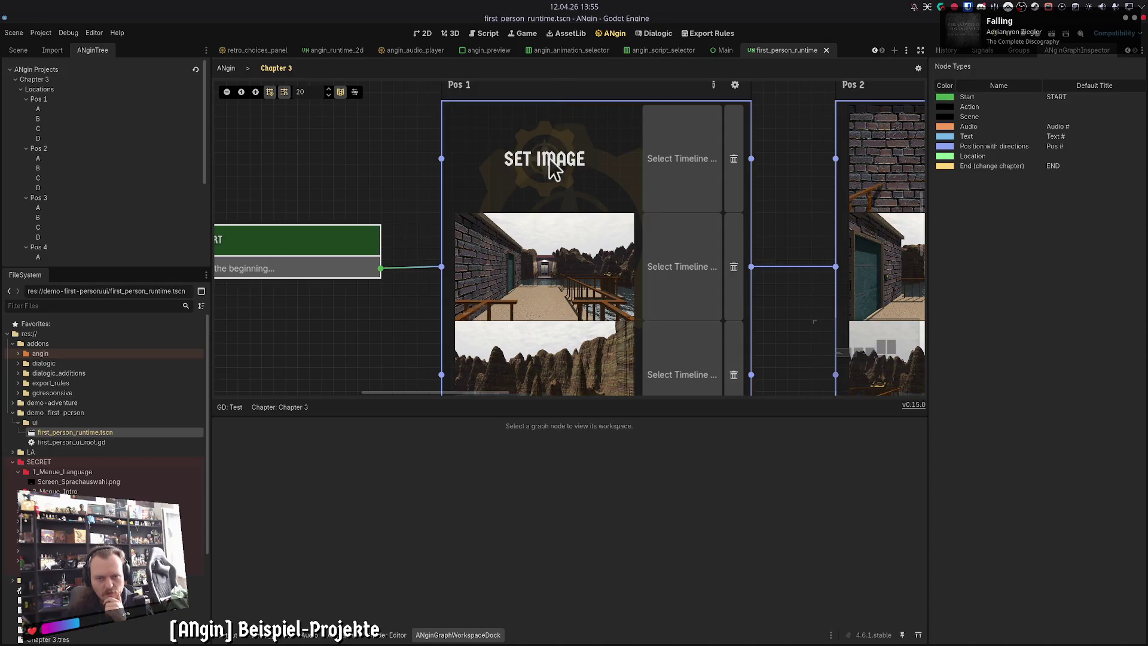
pyautogui.click(524, 34)
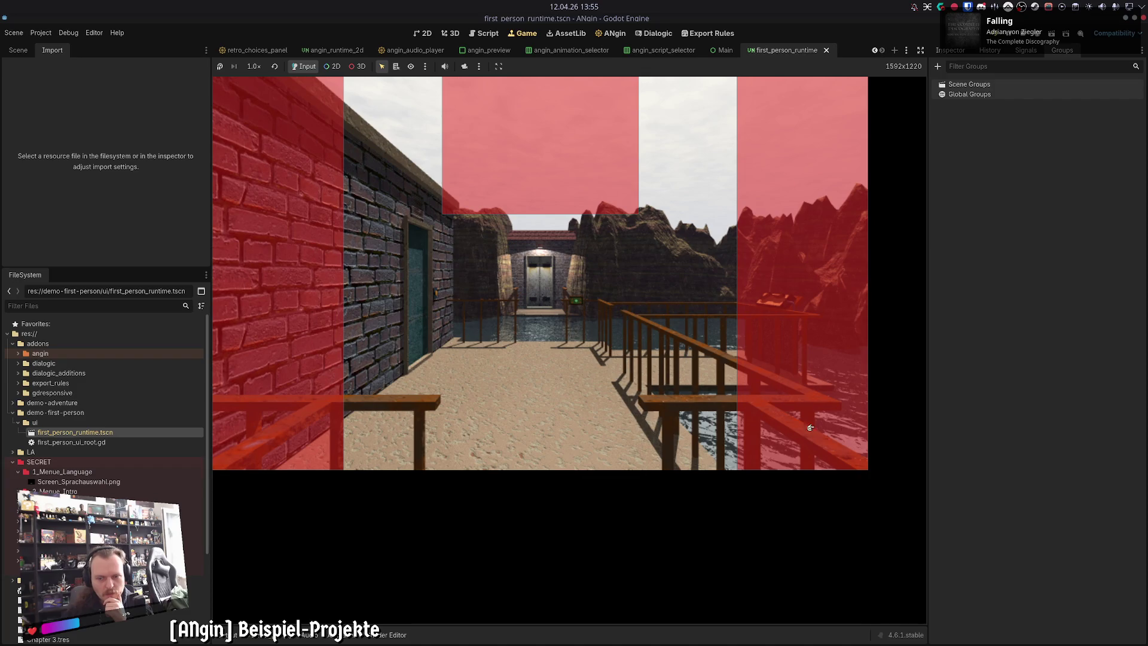
# Step: Show the Output log below the game and make it taller
pyautogui.moveTo(927, 441); pyautogui.dragTo(928, 440)
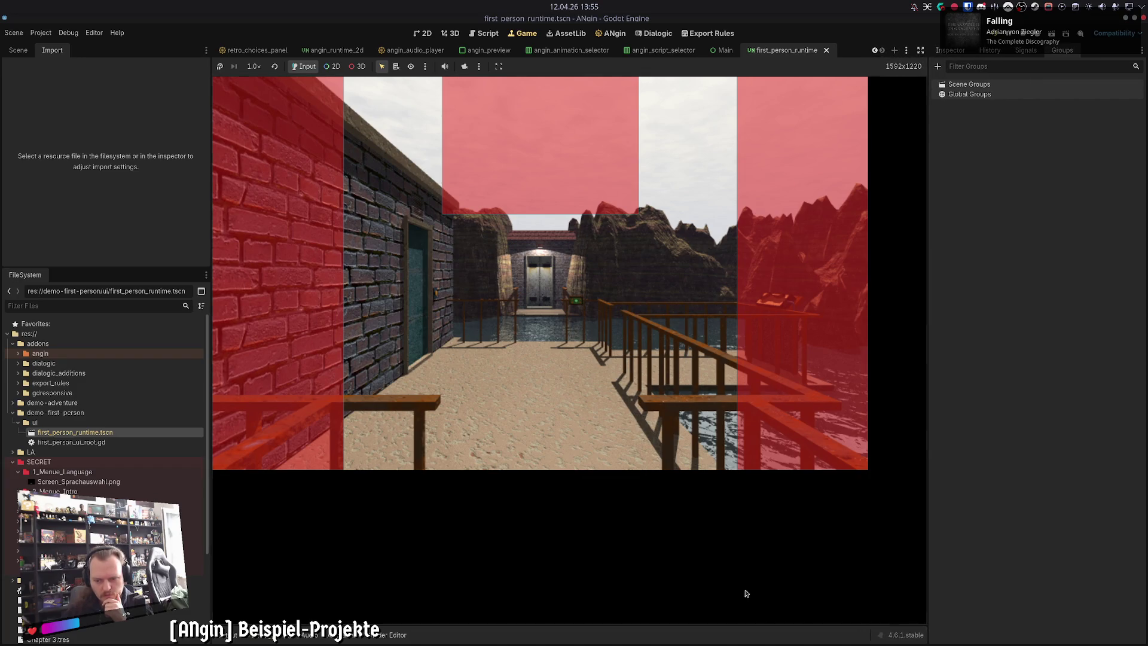
pyautogui.click(220, 636)
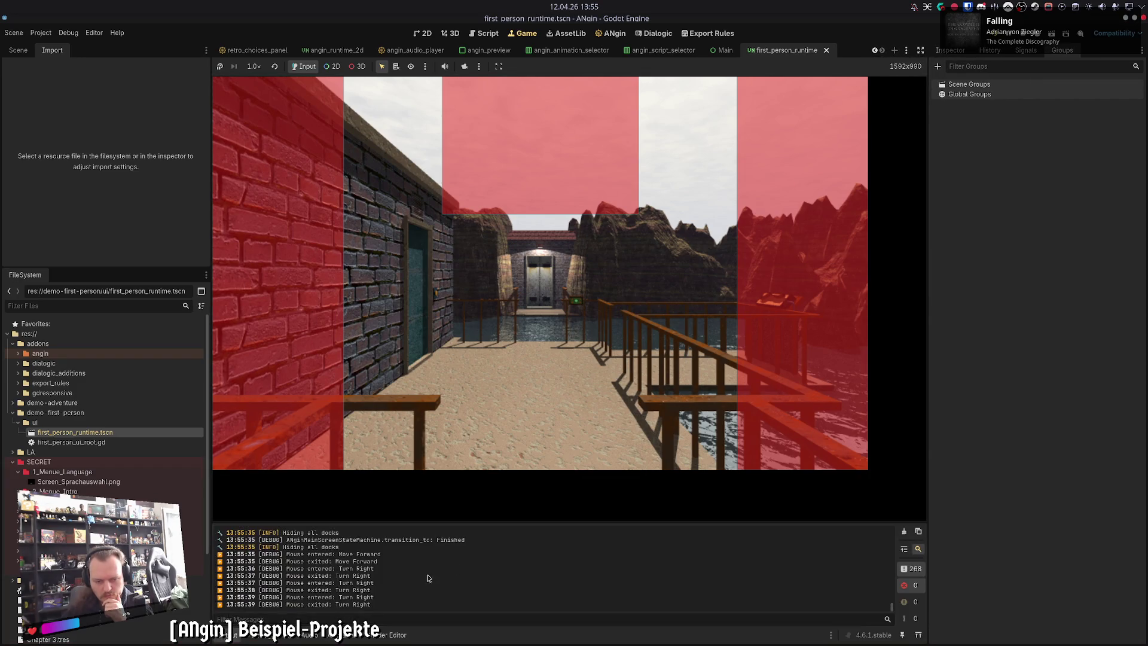
pyautogui.moveTo(549, 524)
pyautogui.mouseDown()
pyautogui.moveTo(557, 464)
pyautogui.moveTo(568, 517)
pyautogui.mouseUp()
# Step: Tour the demo by turning right and left and moving back to the arched gate
pyautogui.click(802, 340)
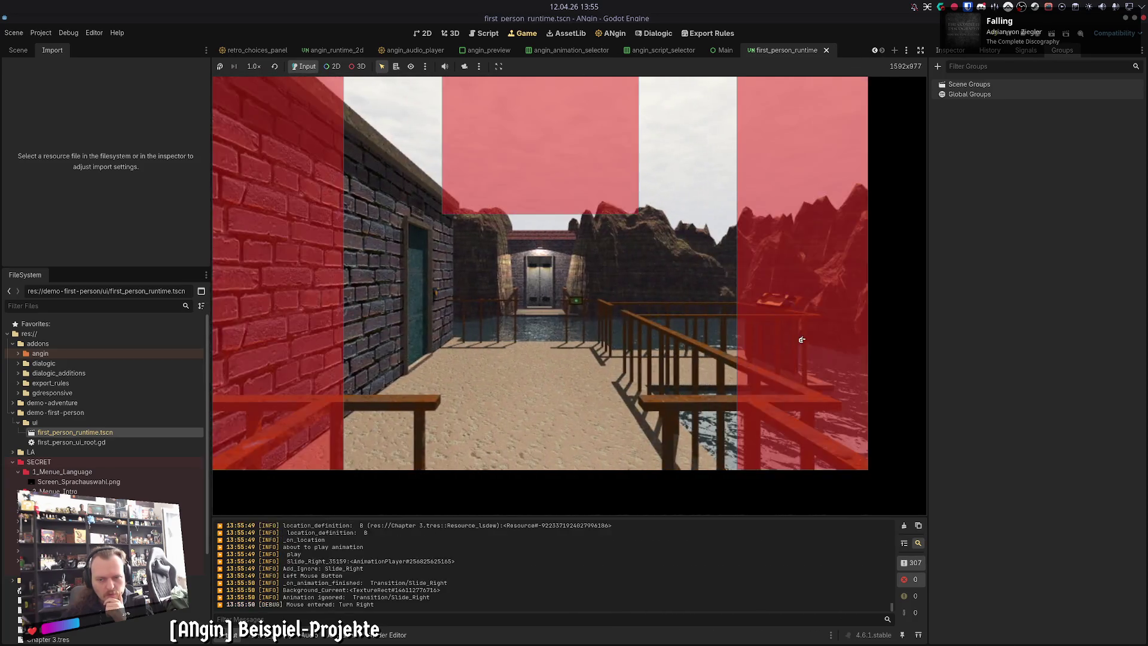
pyautogui.click(802, 340)
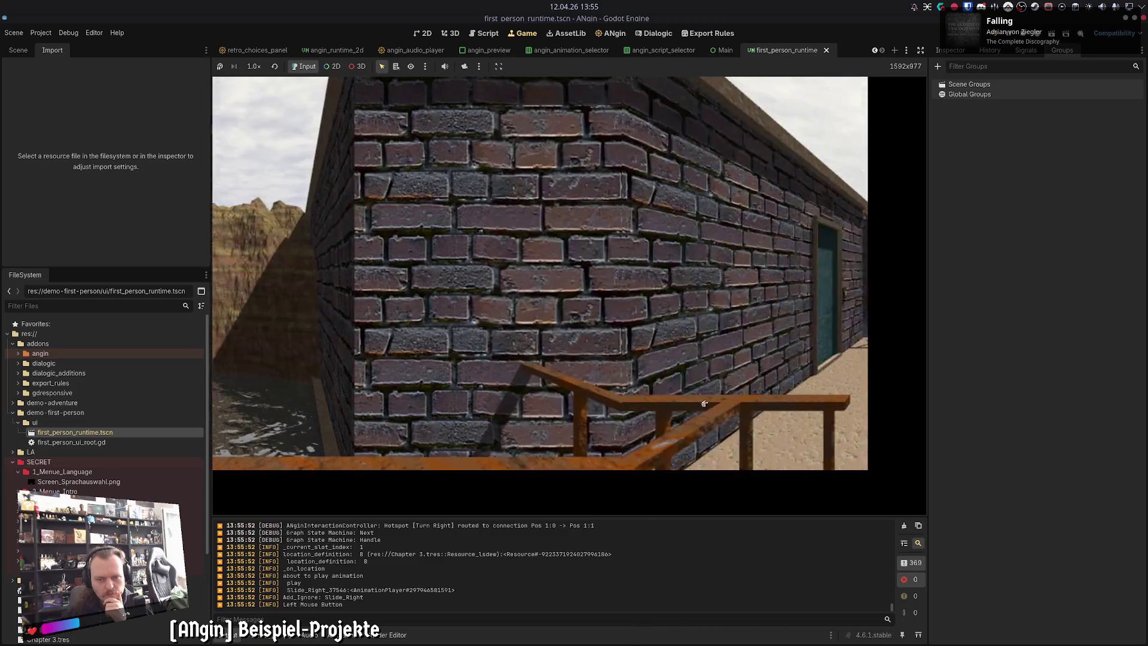
pyautogui.click(705, 404)
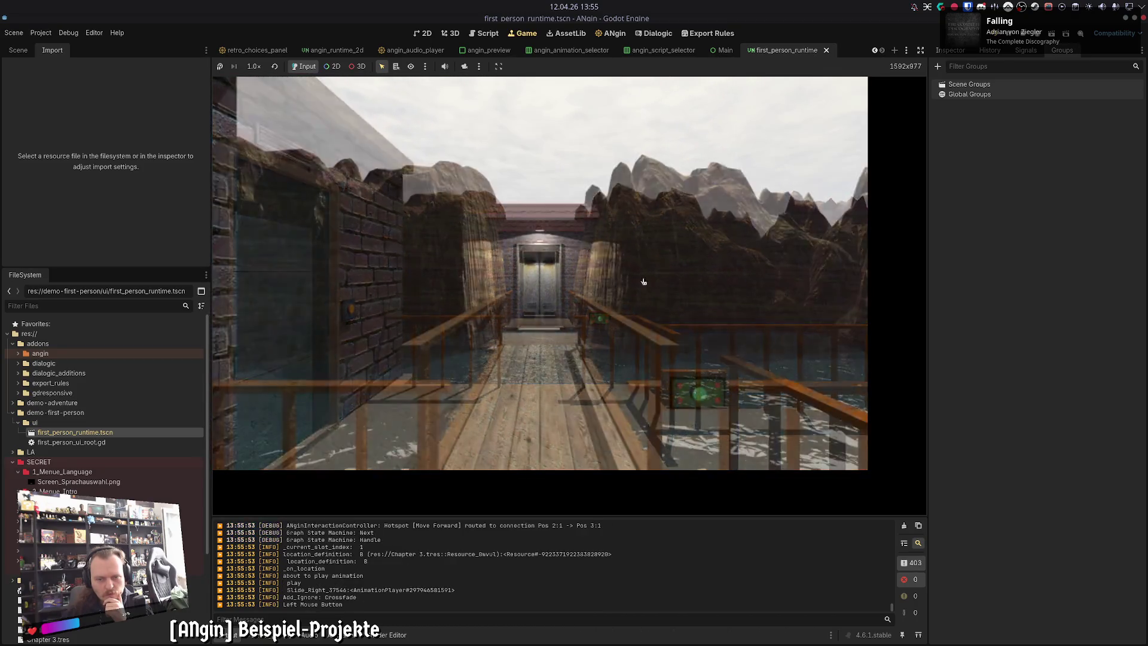
pyautogui.click(308, 333)
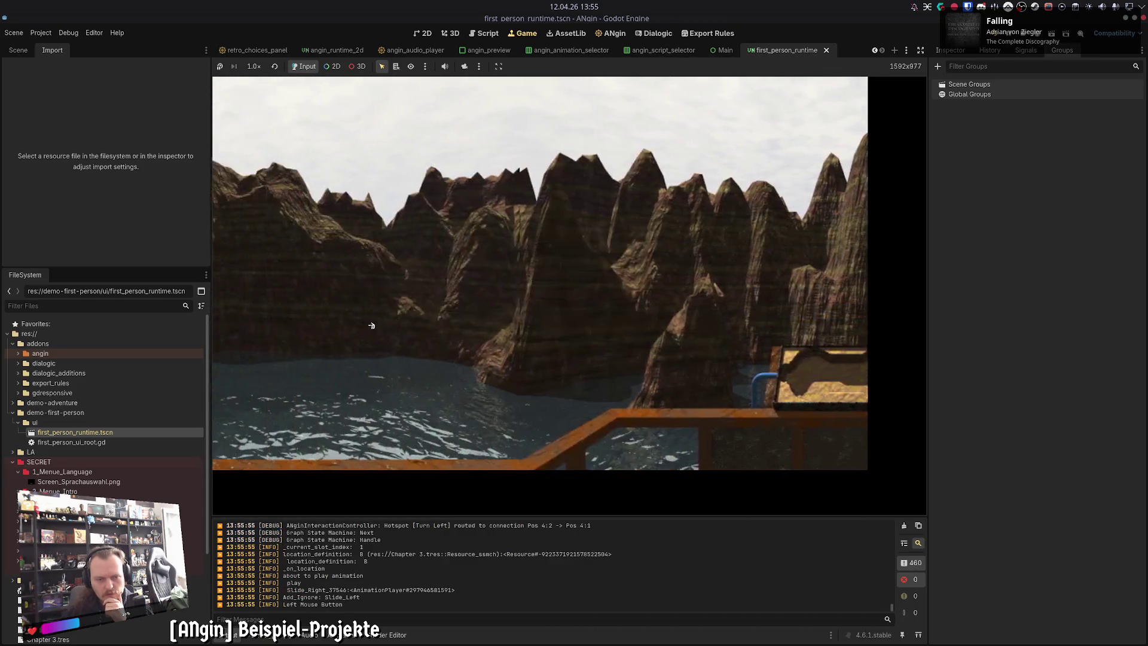
pyautogui.click(658, 287)
pyautogui.click(540, 258)
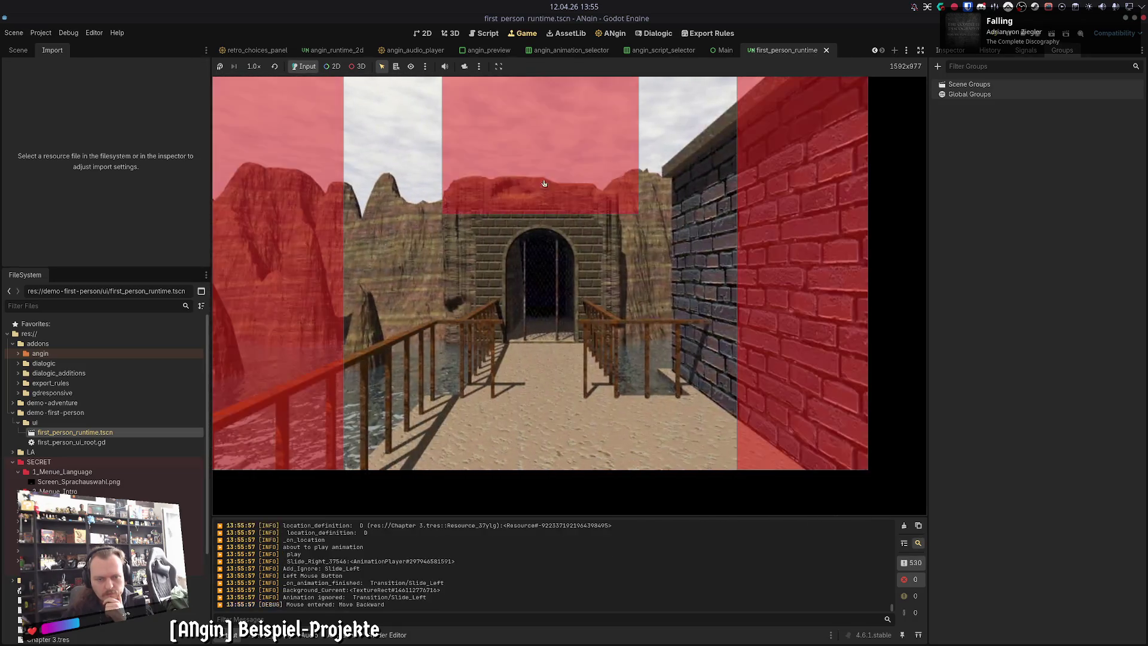
pyautogui.click(620, 331)
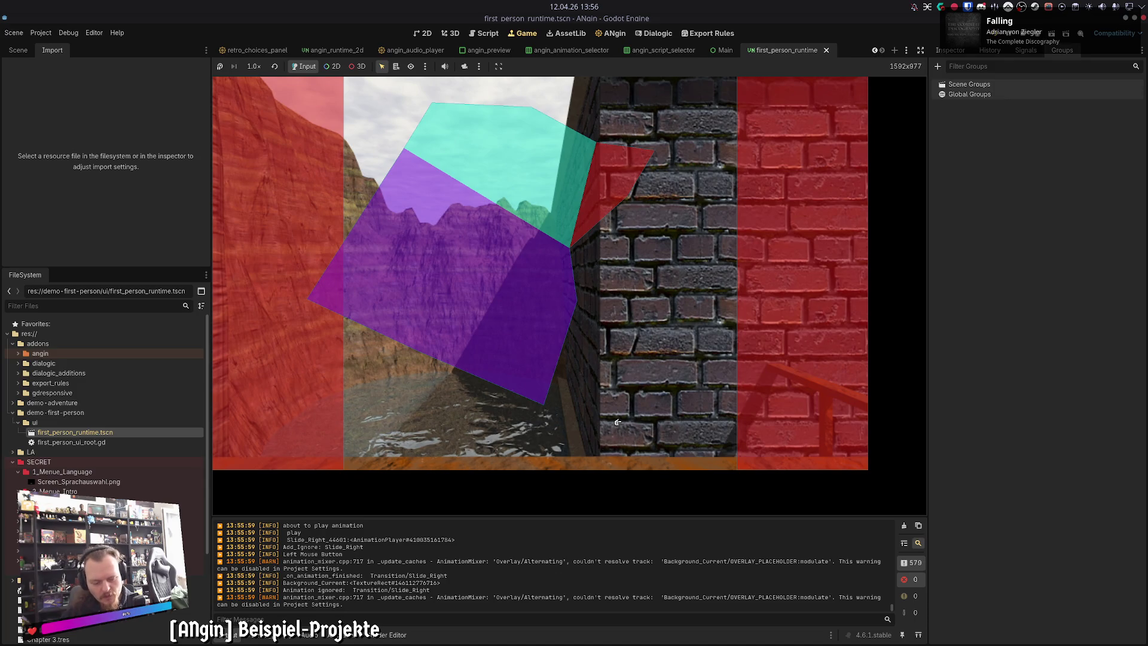
# Step: Turn on the F3 debug overlay and walk through Pos 1 / B, Pos 2 / A, Pos 1 / D back to Pos 1 / A
pyautogui.press('F3')
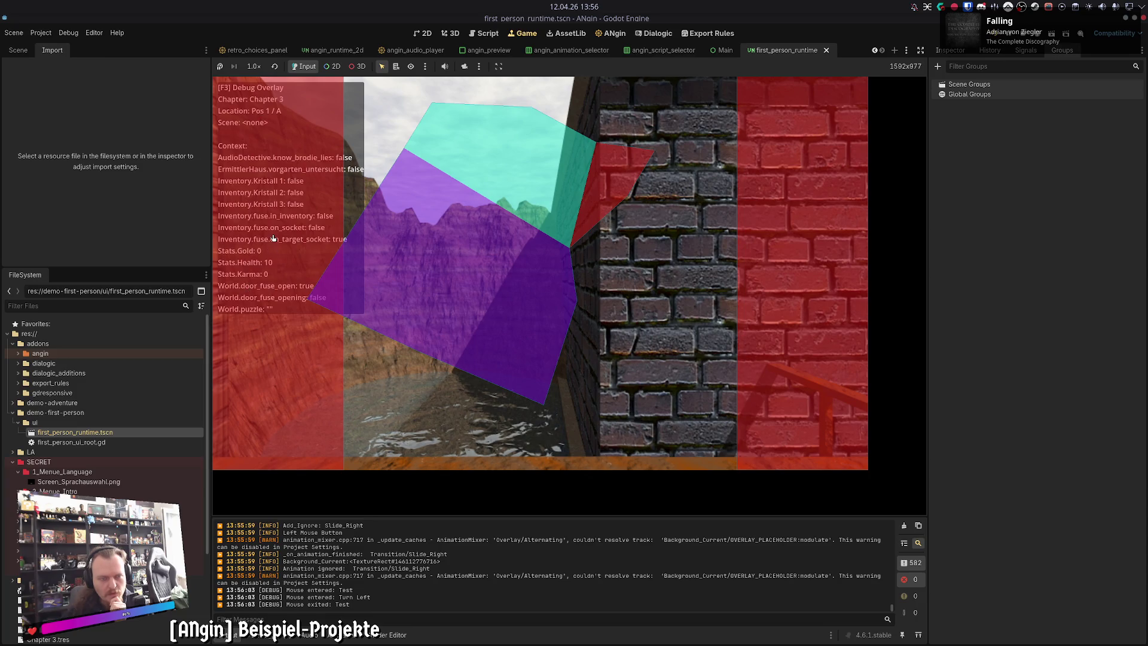
pyautogui.click(273, 238)
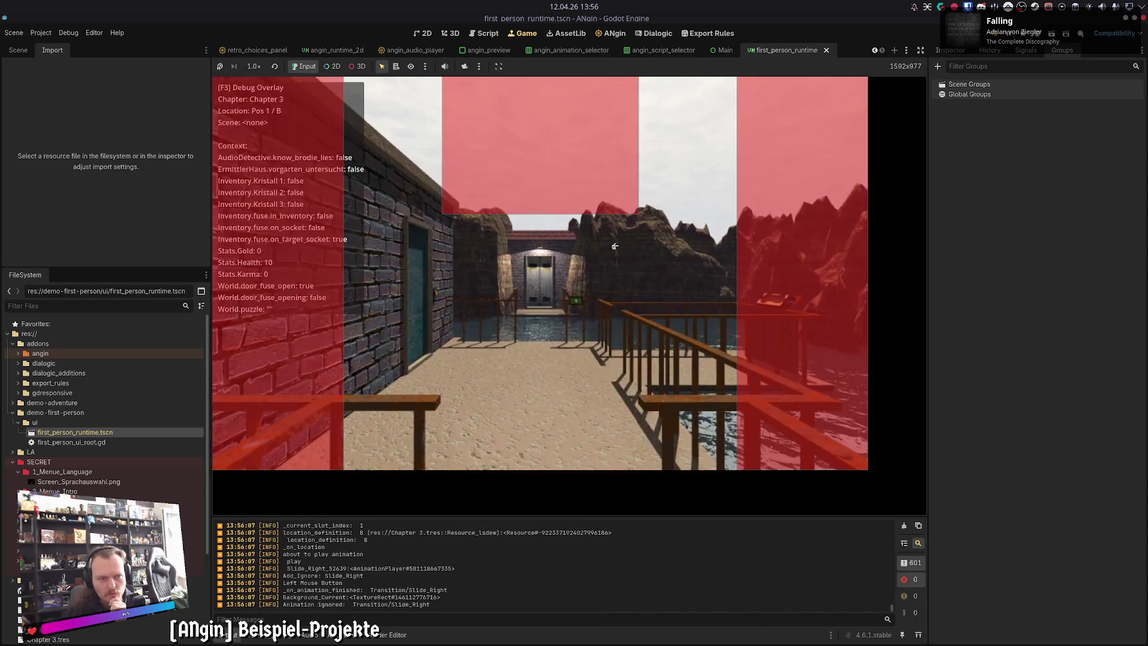
pyautogui.click(321, 402)
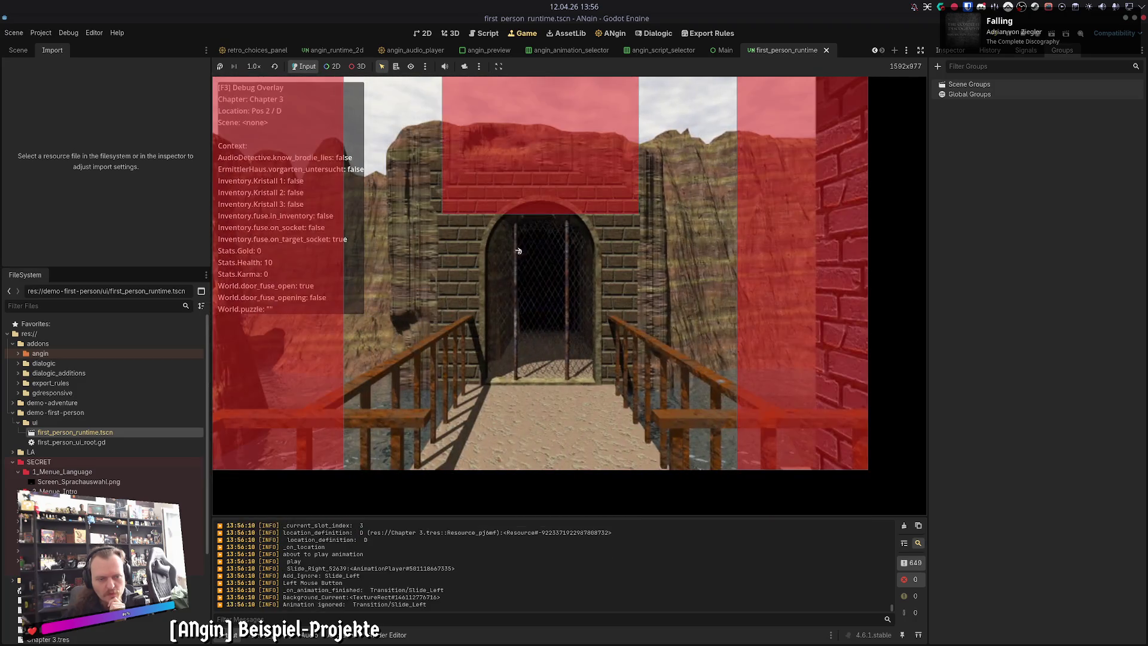
pyautogui.click(610, 345)
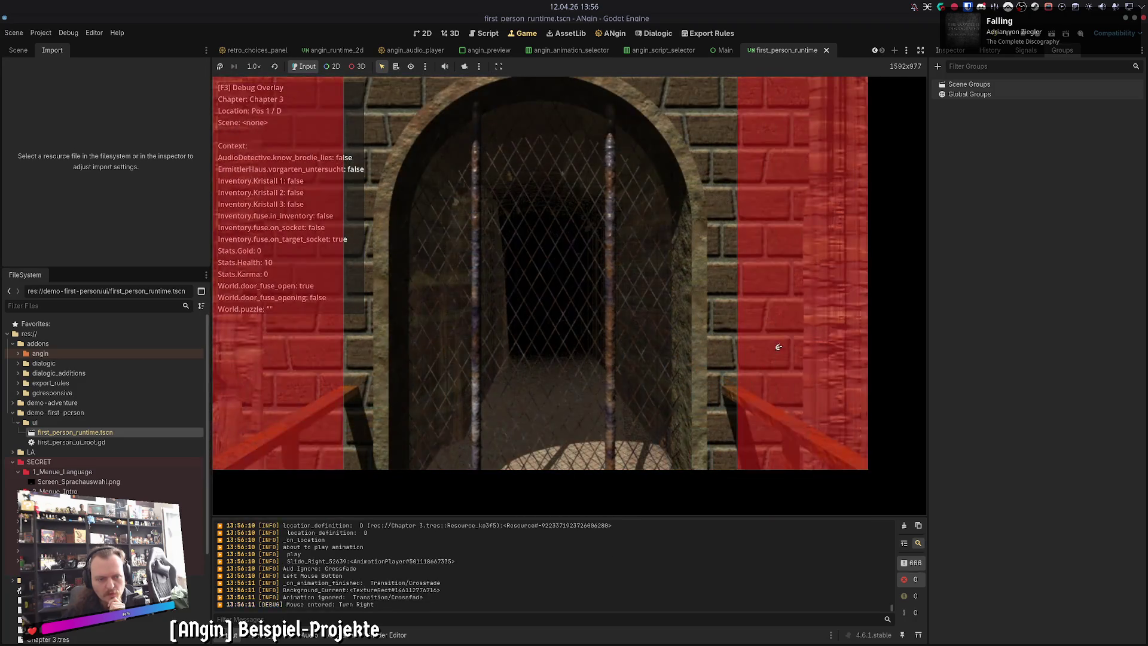
pyautogui.click(771, 338)
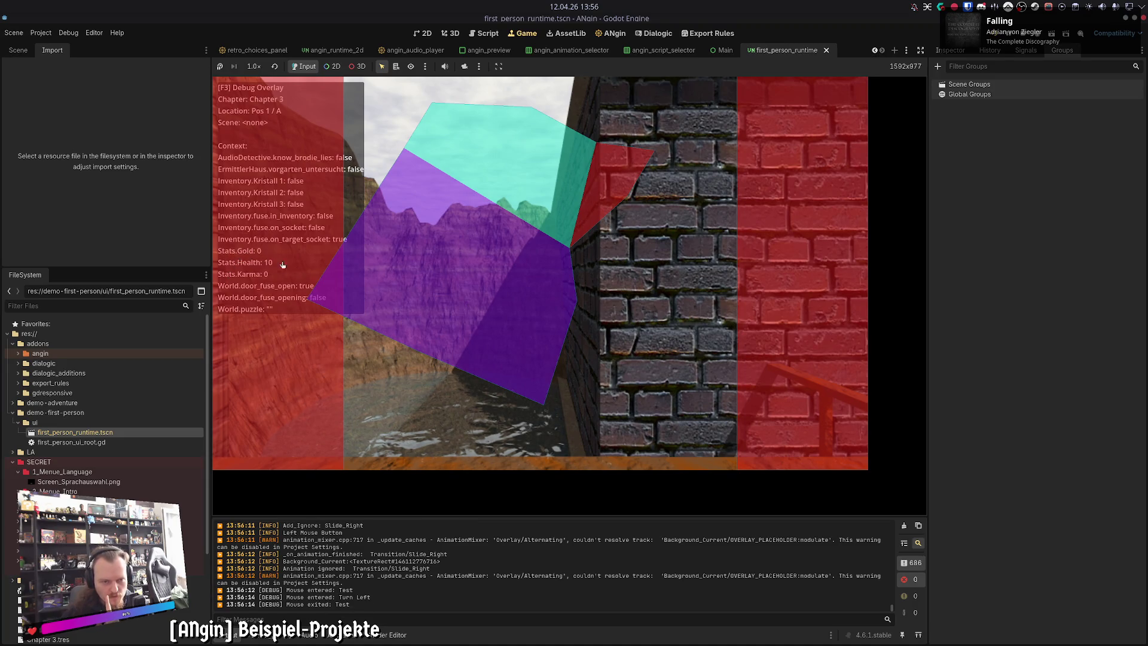
# Step: Trigger the Test hotspot repeatedly to raise Stats Gold to 47, then move to the Pos 3 / B bridge
pyautogui.doubleClick(498, 329)
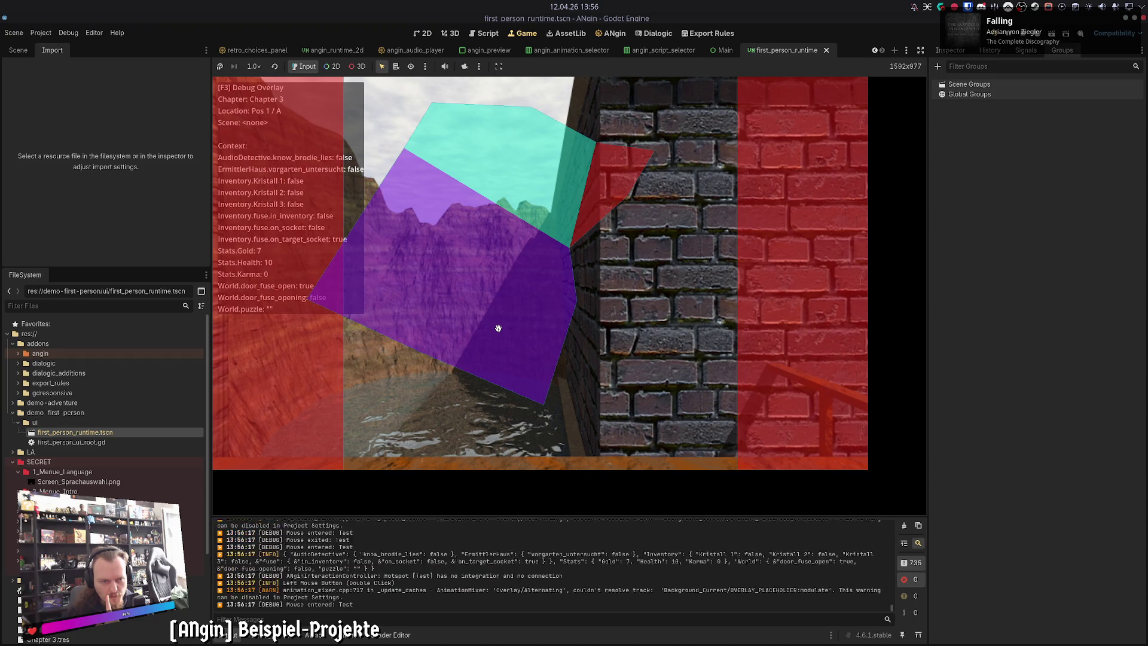
pyautogui.click(498, 328)
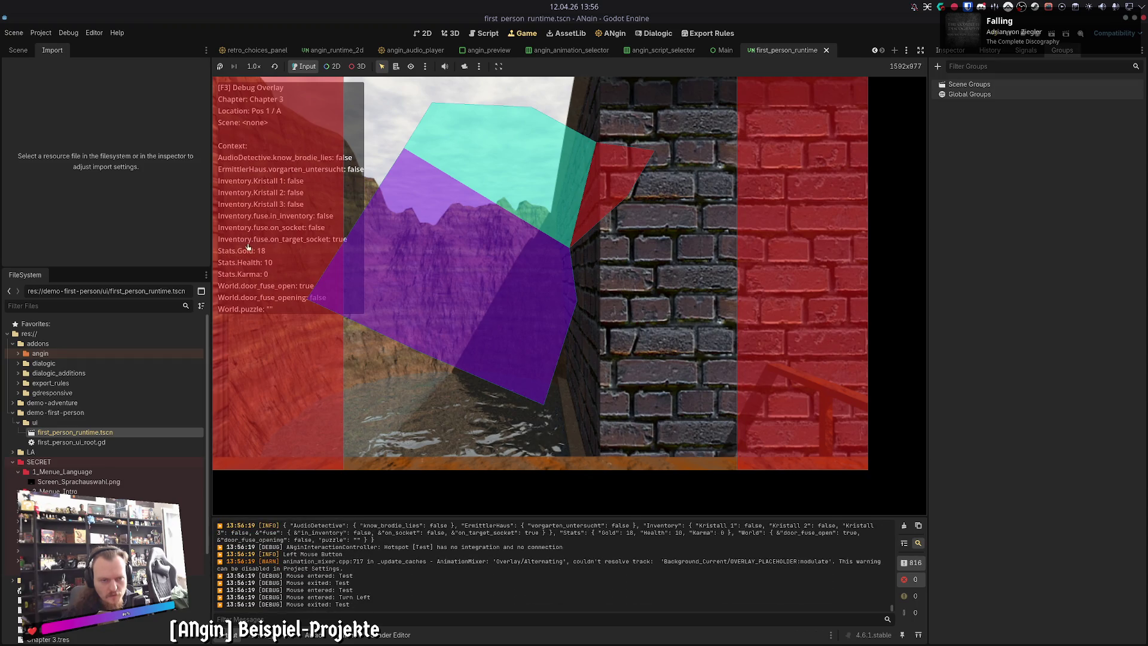
pyautogui.click(504, 317)
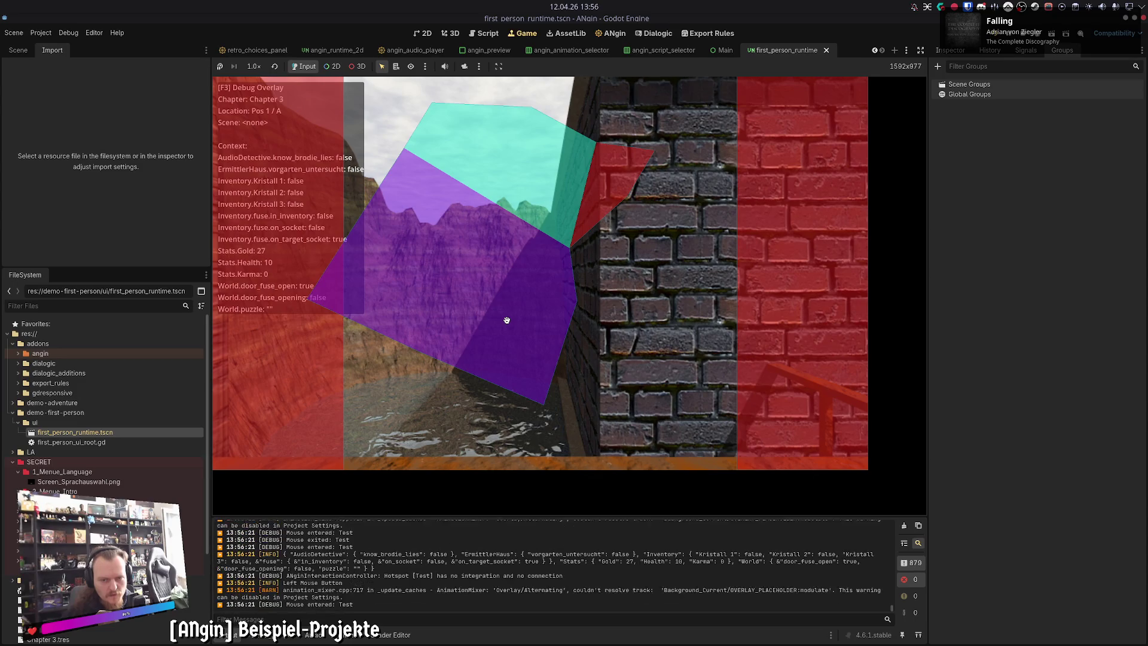
pyautogui.doubleClick(502, 345)
pyautogui.click(502, 344)
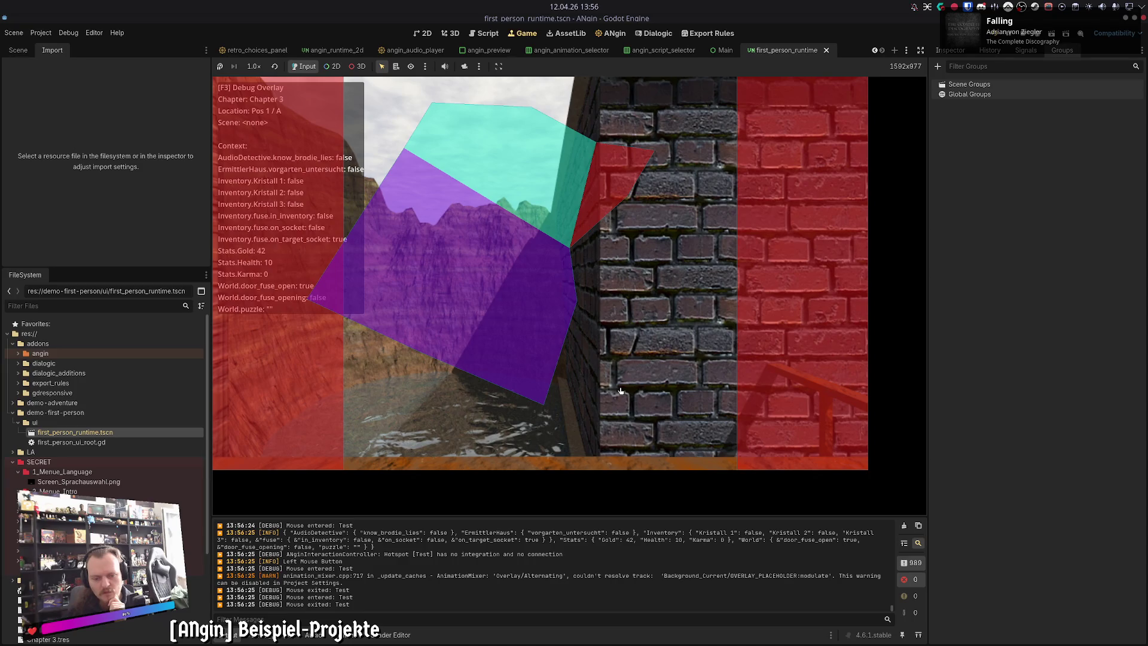
pyautogui.click(464, 267)
pyautogui.click(485, 351)
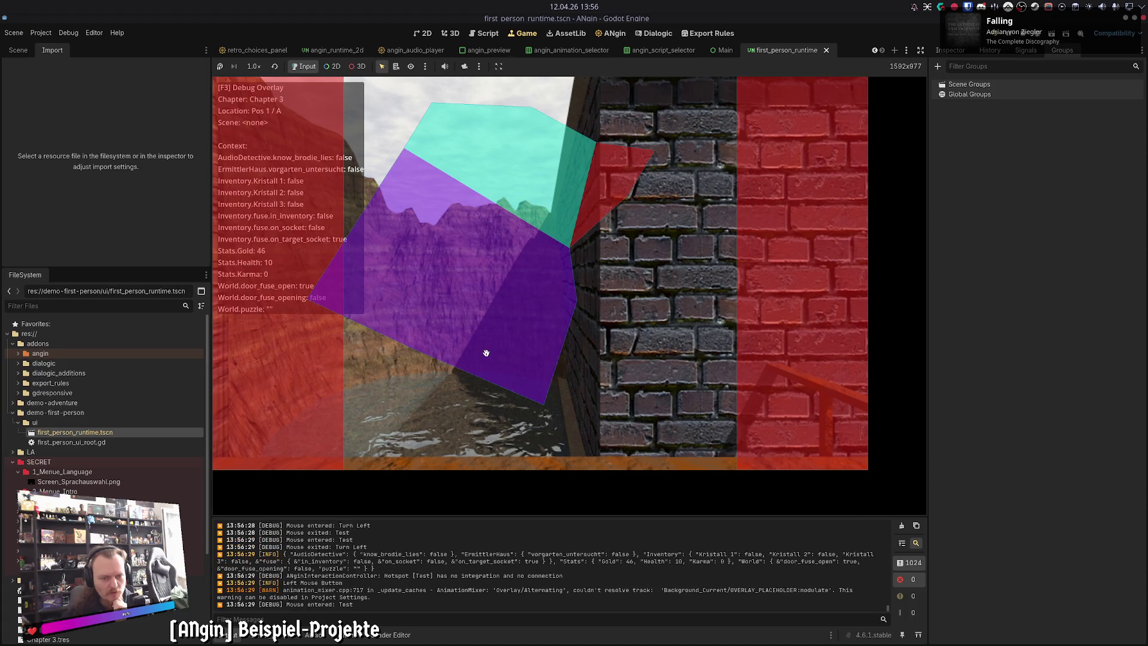
pyautogui.click(486, 353)
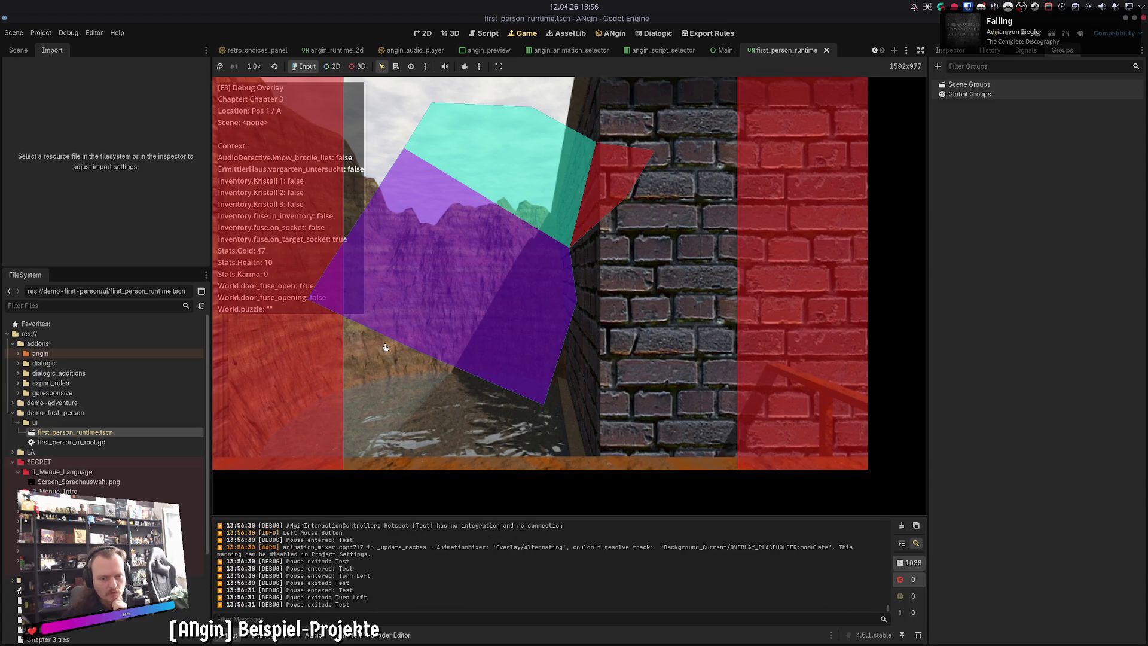
pyautogui.click(750, 347)
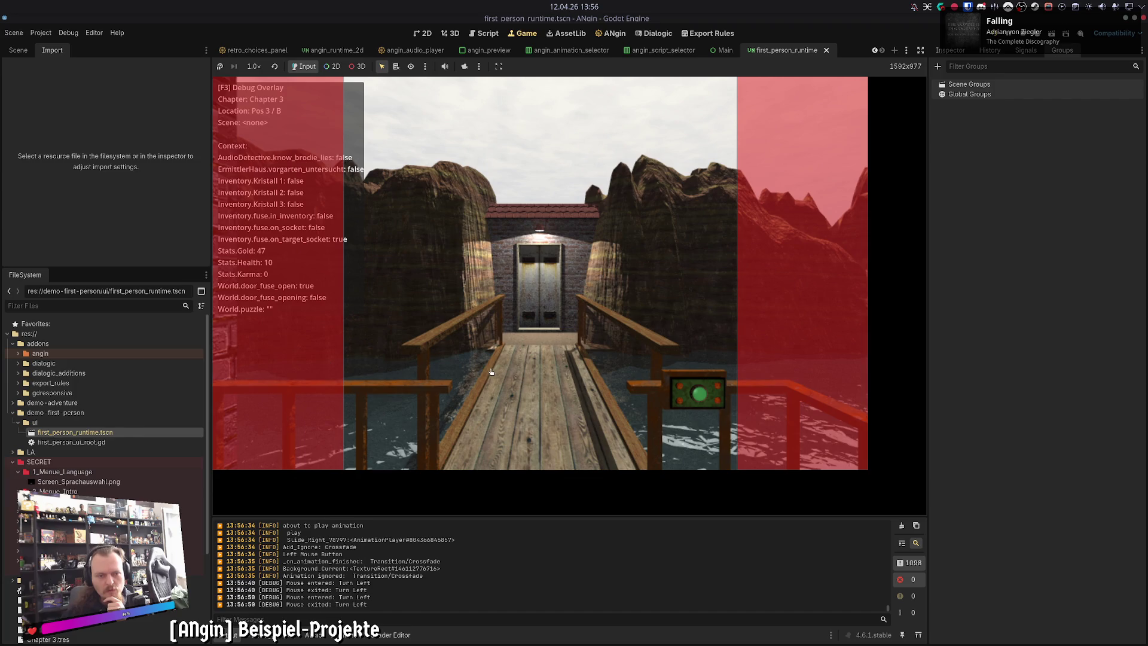
# Step: Press the red wall button at Pos 3 / A to open the door, then show the debugger's 58 warnings
pyautogui.click(428, 364)
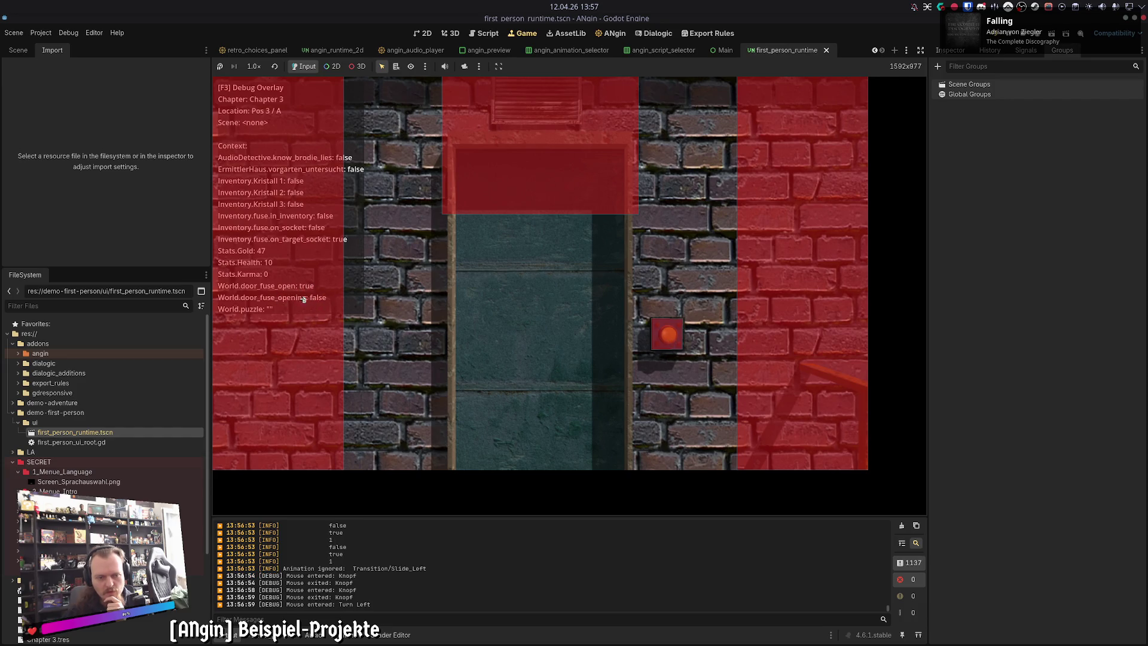
pyautogui.click(668, 334)
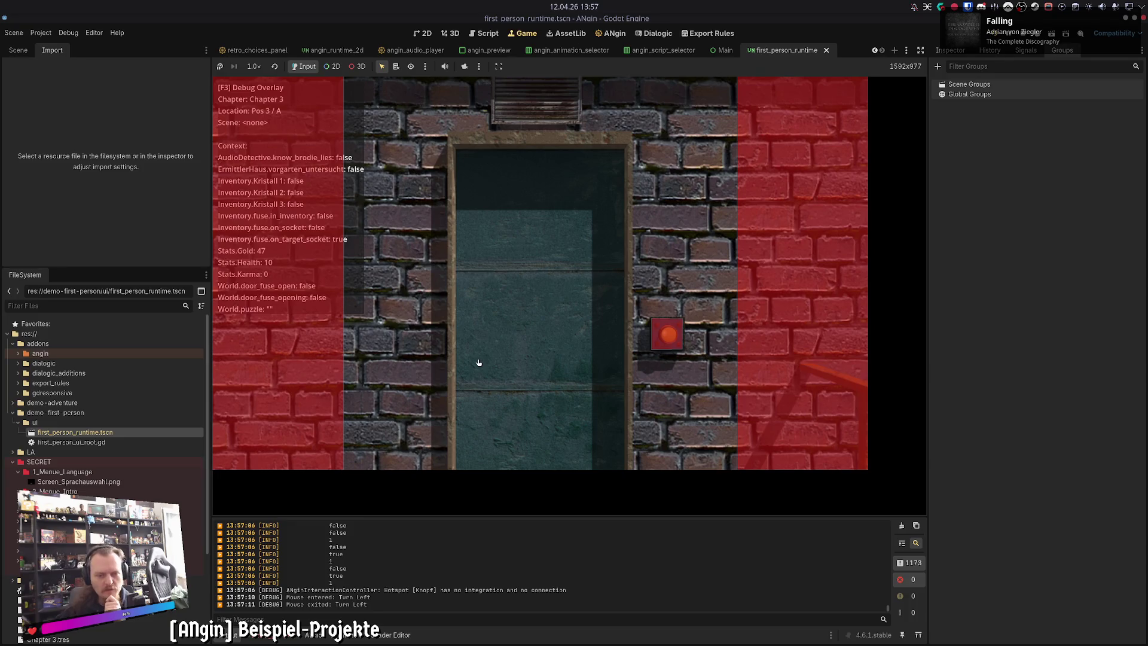
pyautogui.click(684, 370)
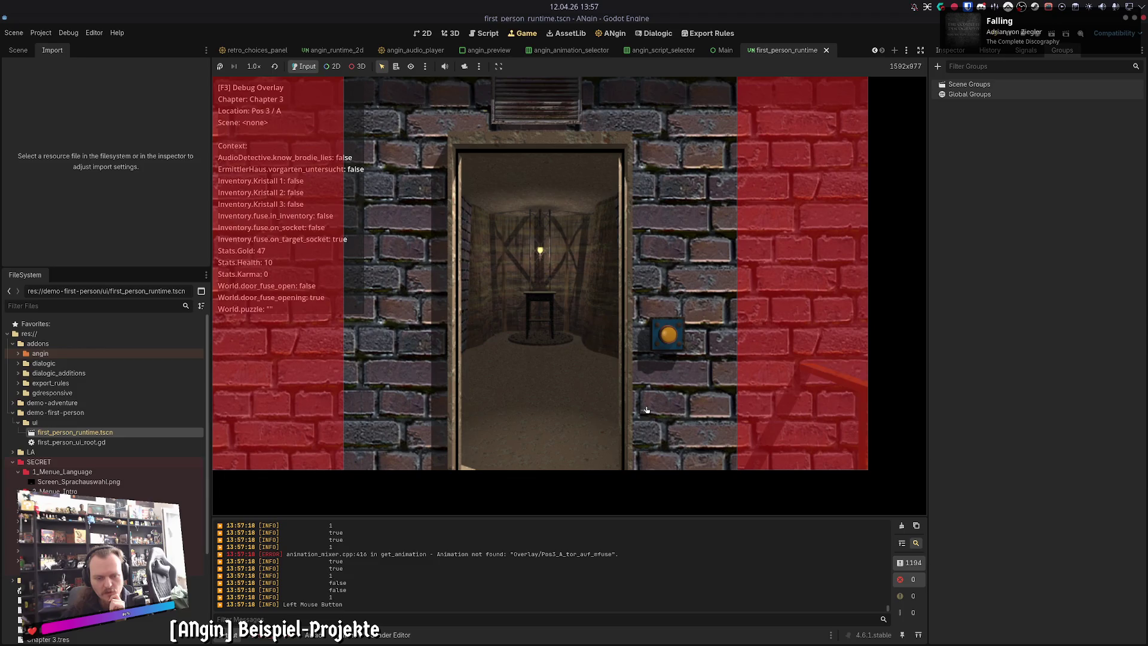
pyautogui.click(263, 635)
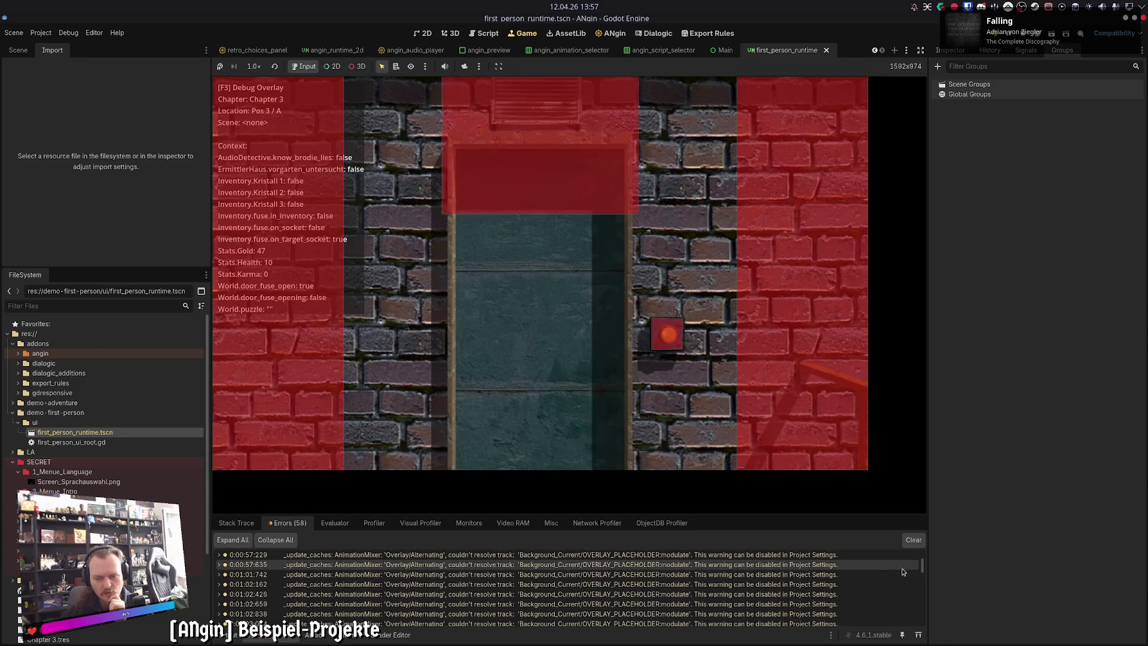
# Step: Return to the Output log and set demo-adventure's retro_adventure_runtime.tscn as the main scene
pyautogui.moveTo(922, 566); pyautogui.dragTo(922, 628)
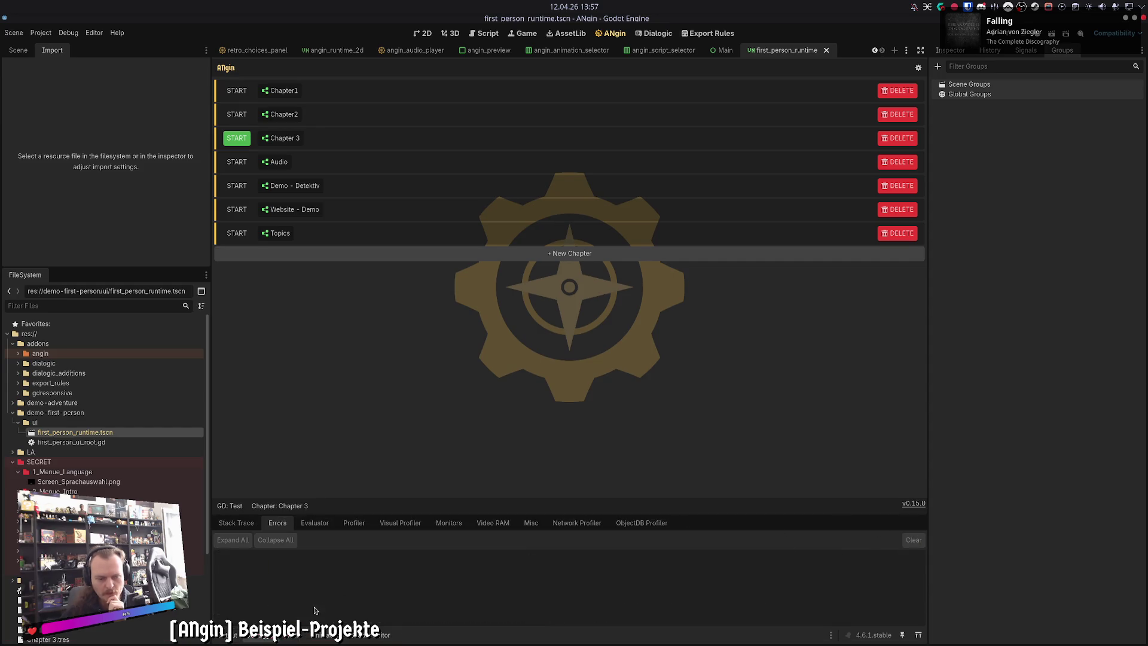
pyautogui.click(225, 636)
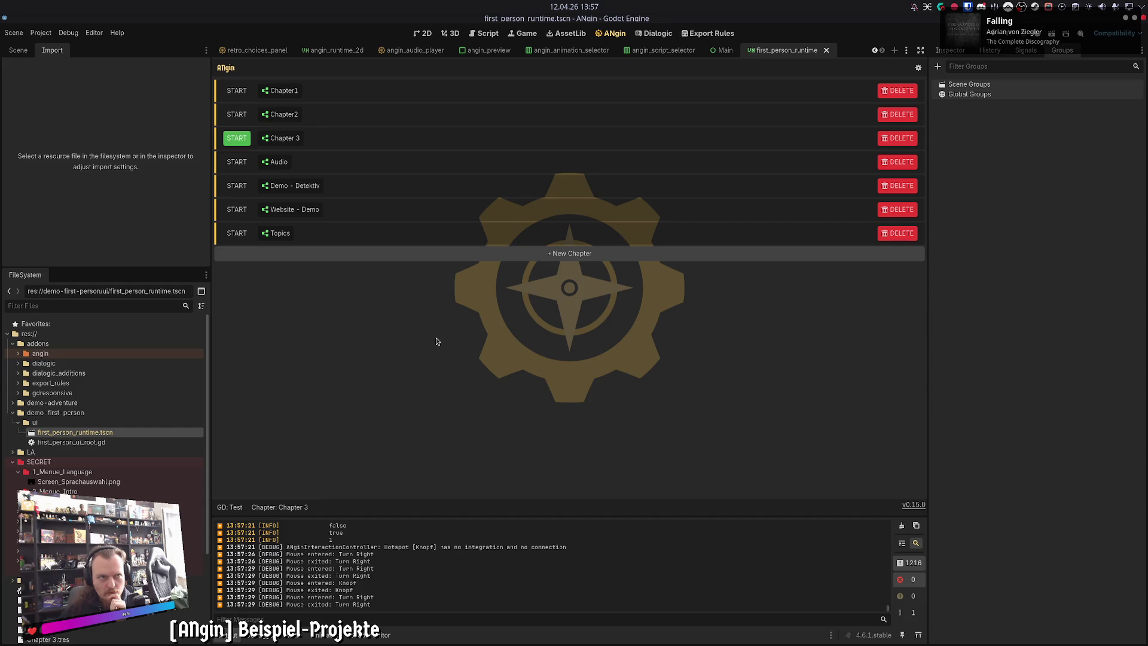
pyautogui.click(13, 403)
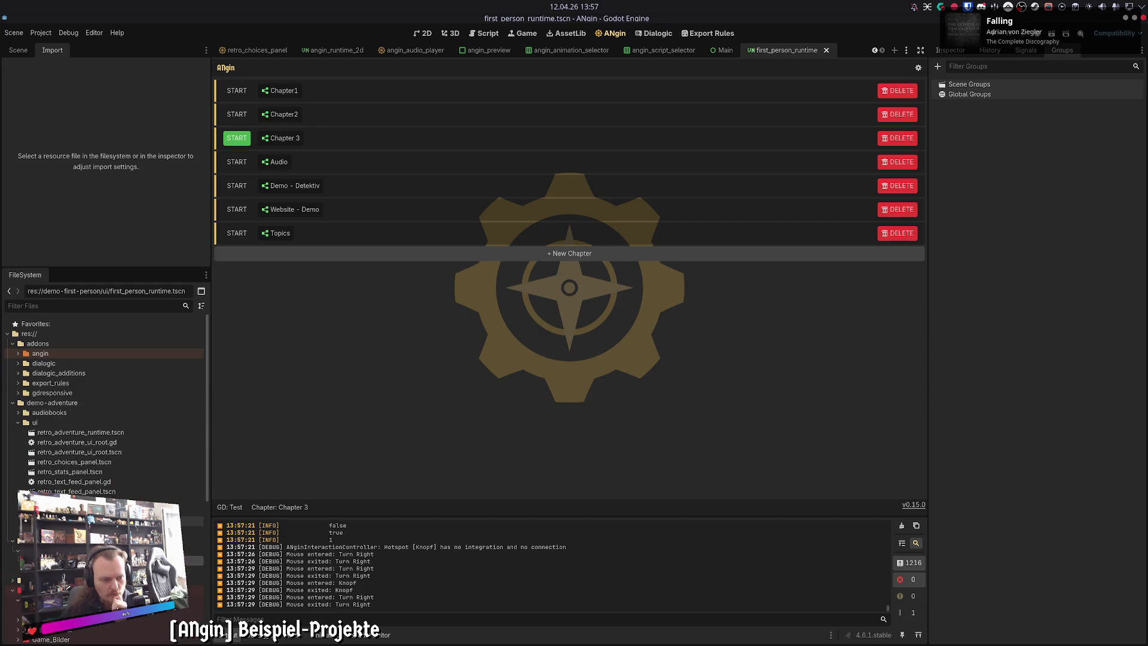
pyautogui.rightClick(98, 431)
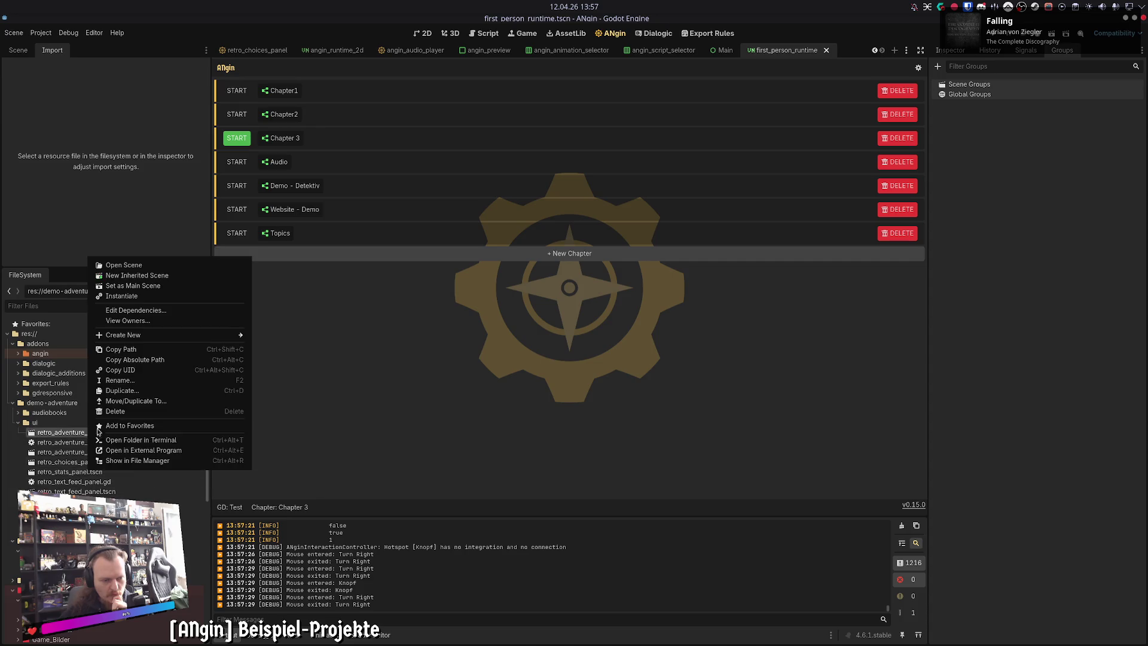
pyautogui.click(128, 285)
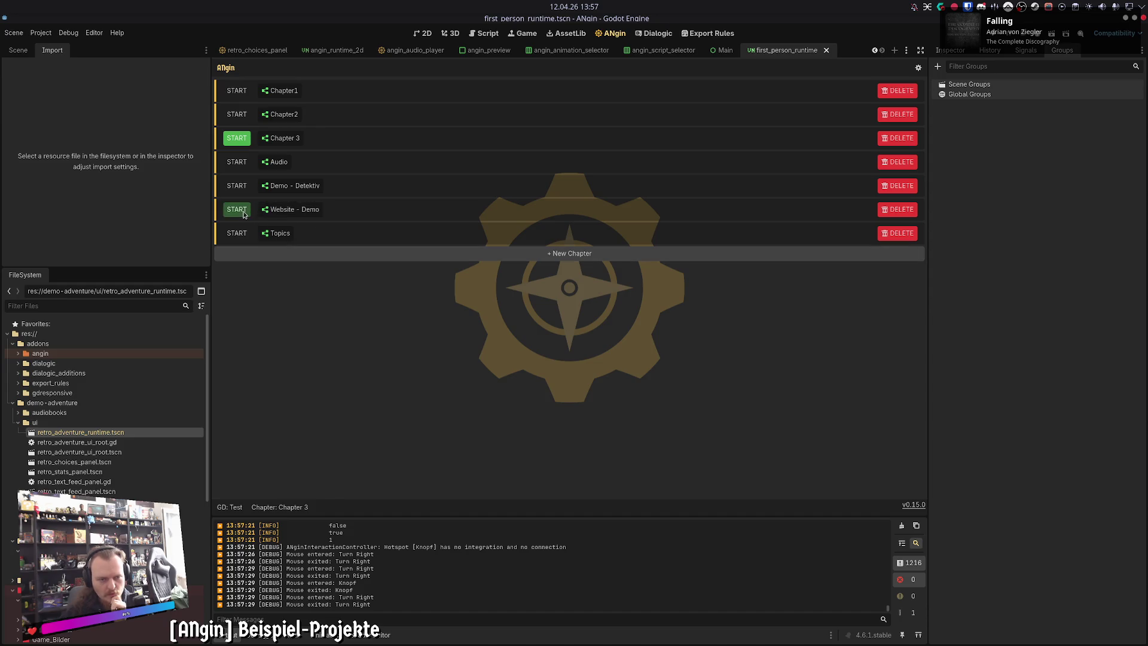
# Step: Start Demo - Detektiv, continue past the intro, and follow the TestLink and Info 1 links
pyautogui.click(237, 186)
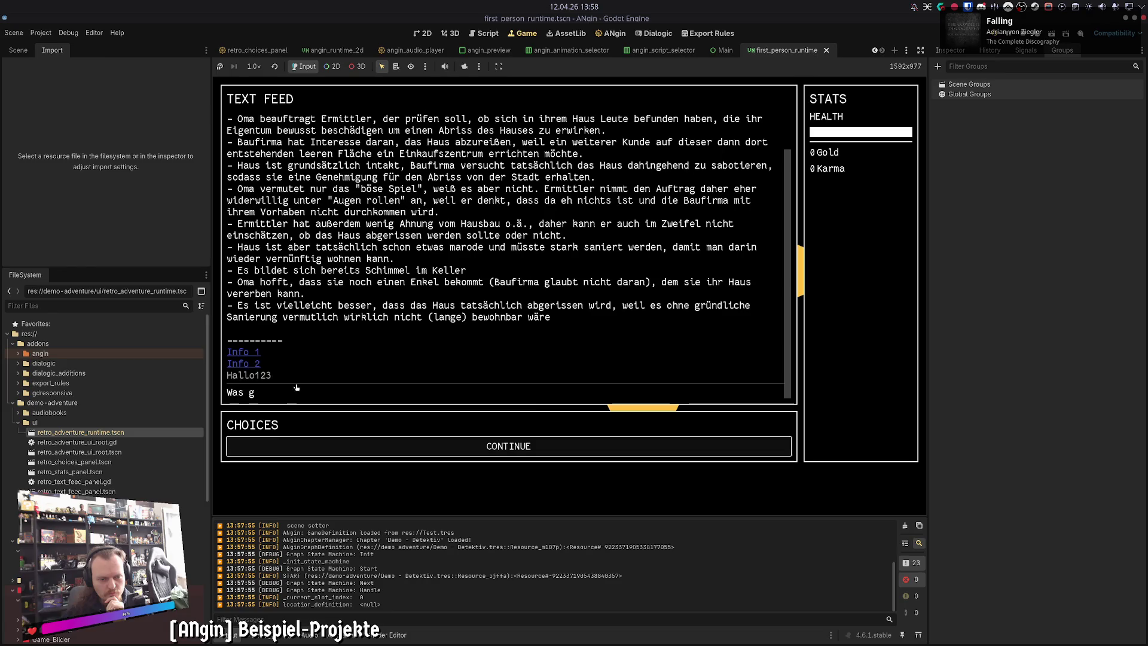
pyautogui.click(368, 446)
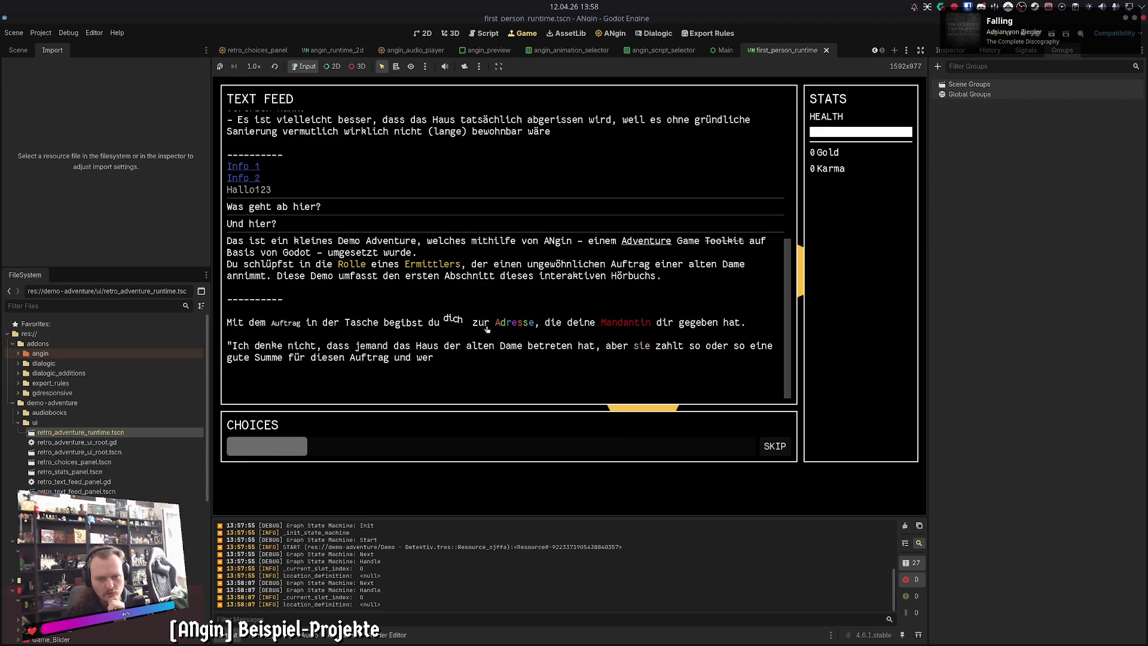
pyautogui.click(774, 446)
pyautogui.click(265, 370)
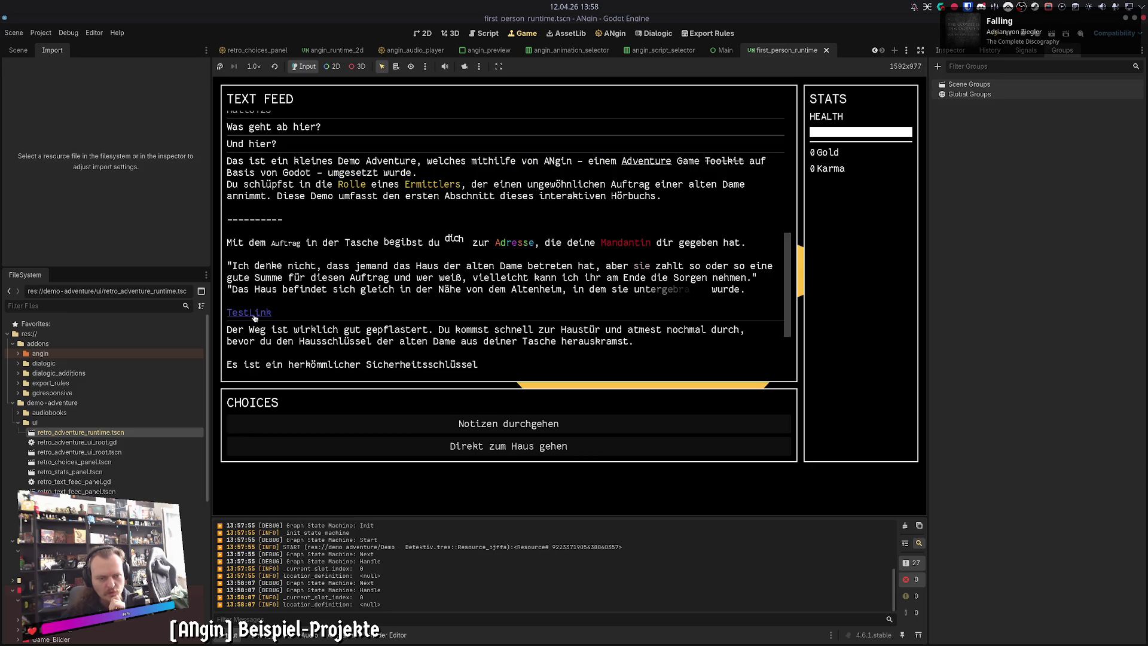
pyautogui.scroll(4, 403, 316)
pyautogui.click(248, 225)
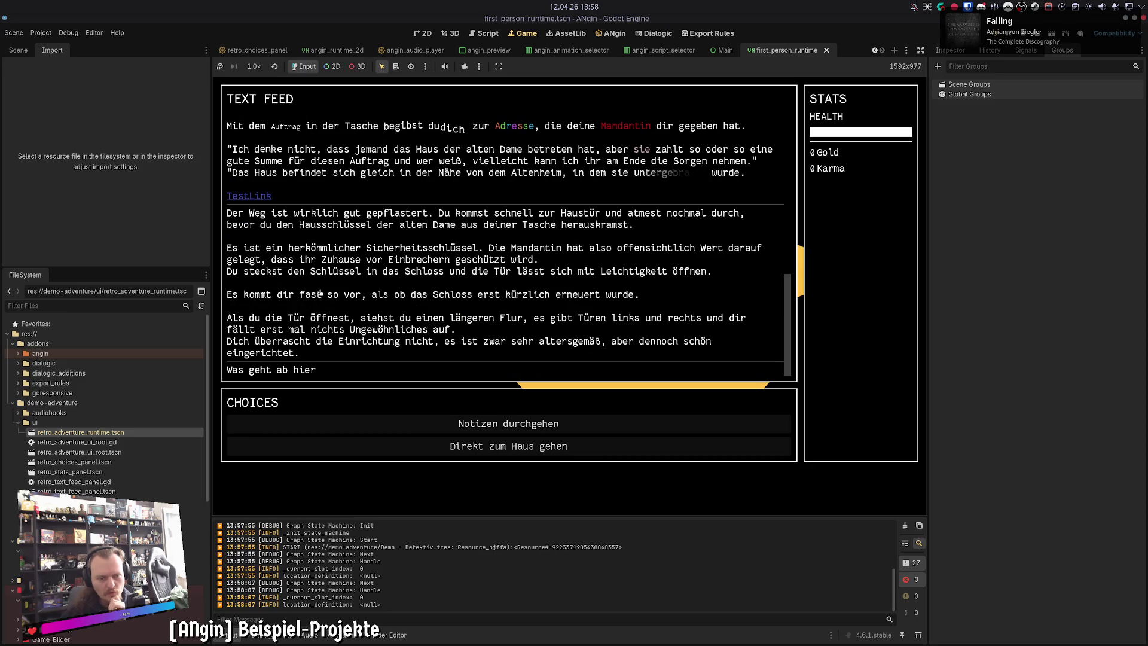
# Step: Choose to examine the front garden and follow the footprints, skip to the end, then stop with F8
pyautogui.click(536, 428)
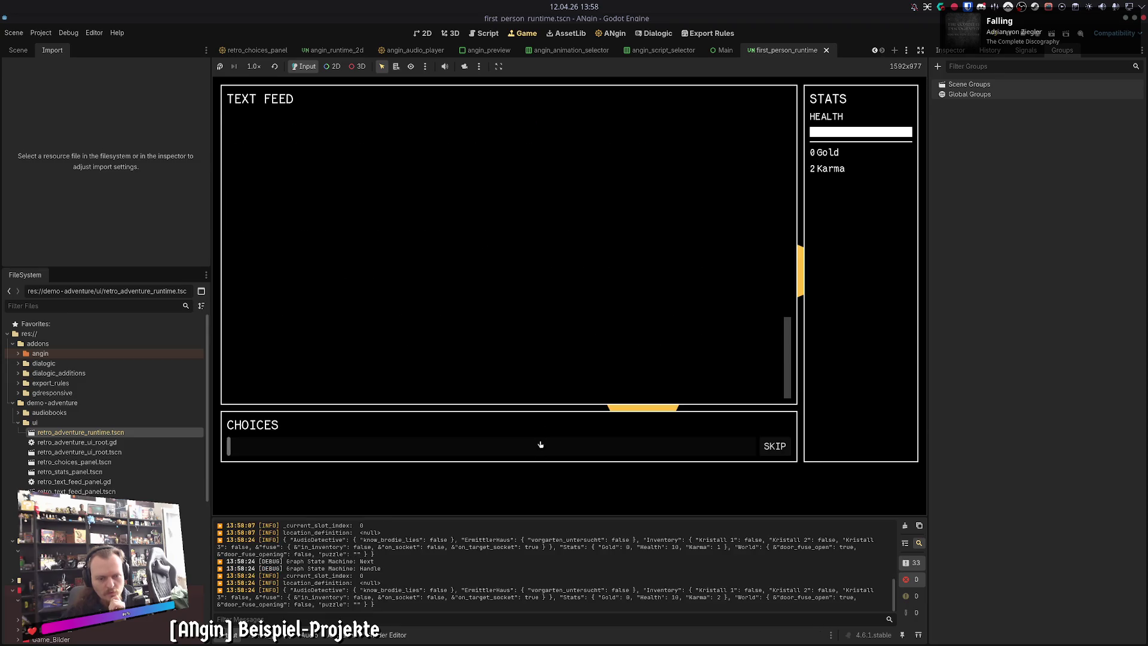
pyautogui.click(658, 424)
pyautogui.click(775, 446)
pyautogui.click(777, 446)
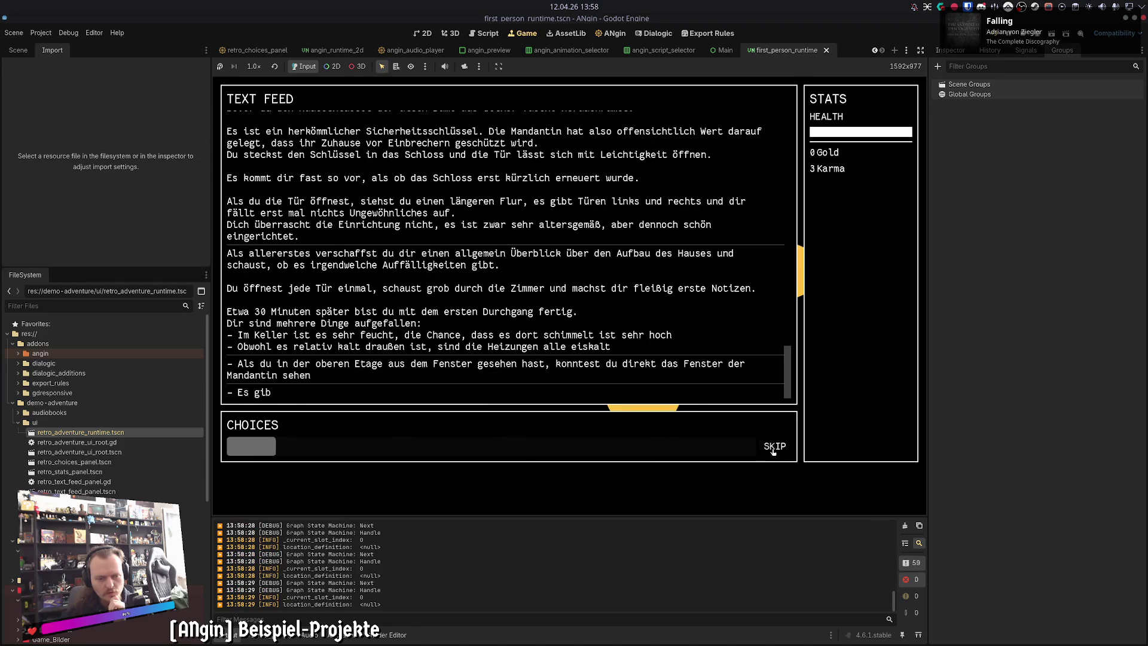
pyautogui.click(613, 430)
pyautogui.click(775, 446)
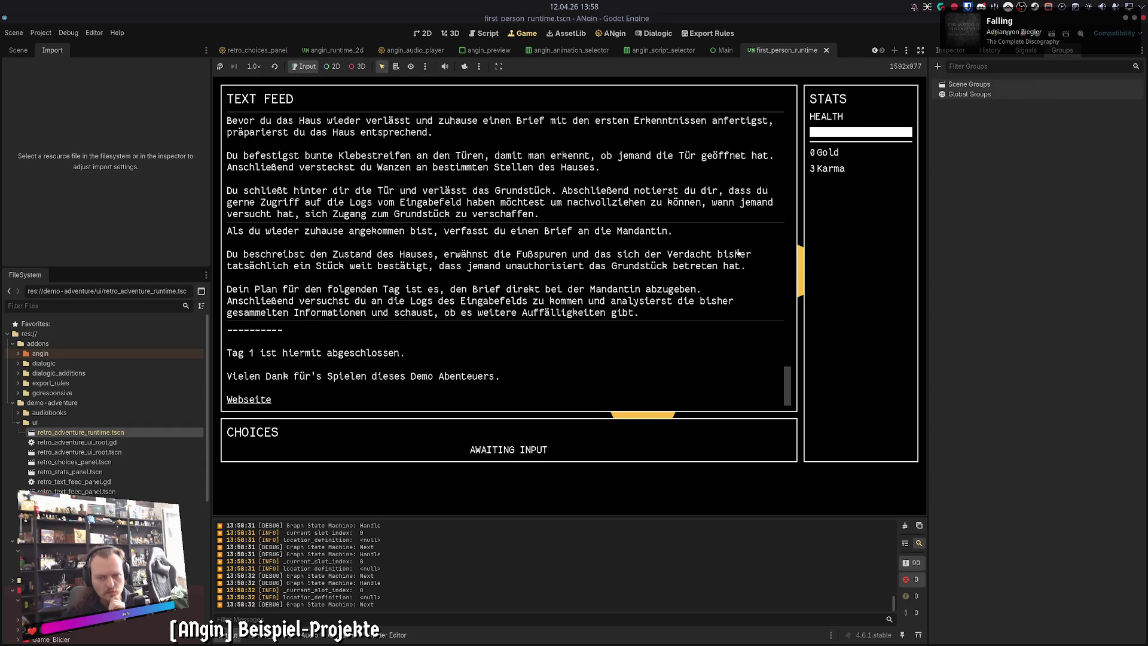
pyautogui.press('F8')
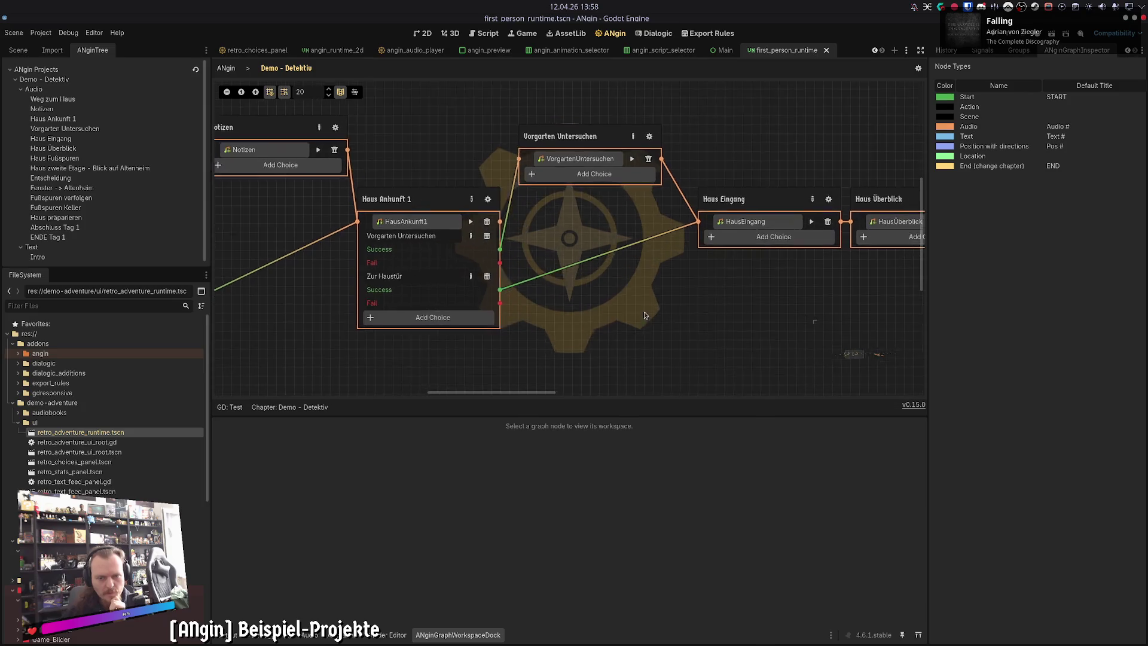
# Step: Pan the graph and inspect the Entscheidung node's choices and requirements
pyautogui.moveTo(622, 315); pyautogui.dragTo(549, 363)
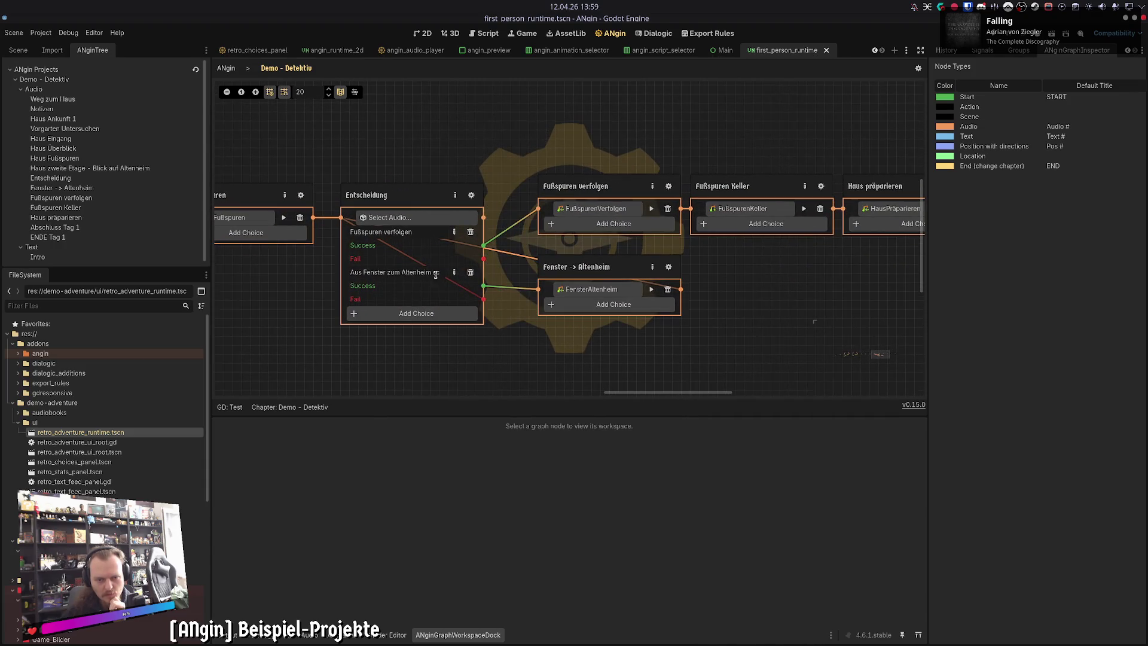
pyautogui.click(433, 203)
pyautogui.click(986, 429)
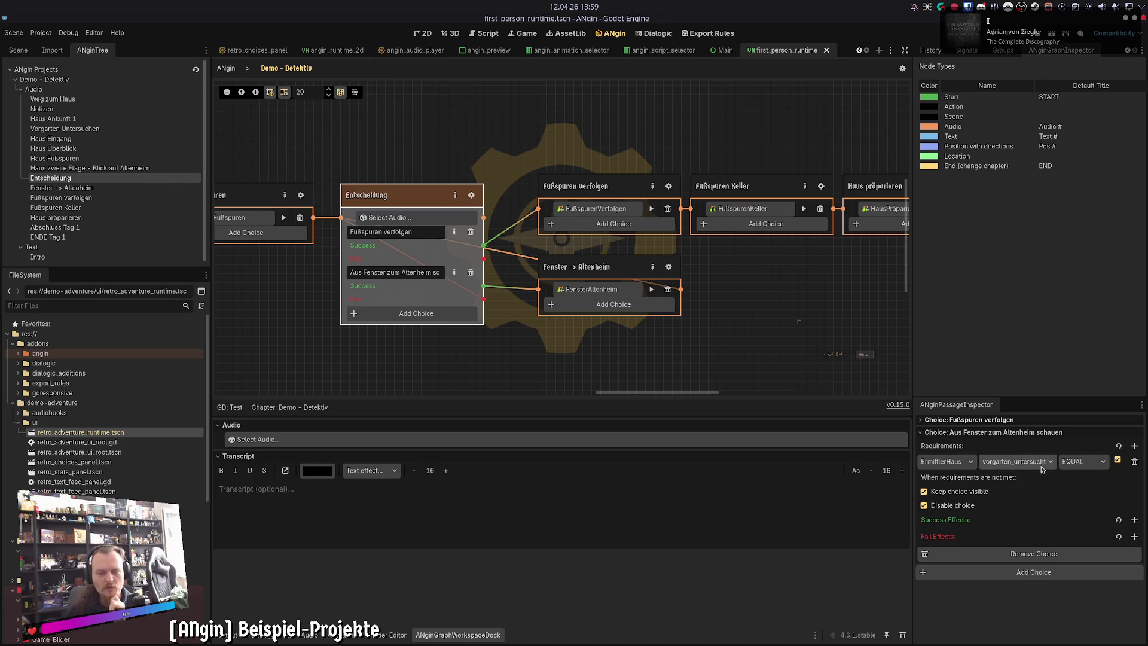
pyautogui.moveTo(381, 274); pyautogui.dragTo(456, 263)
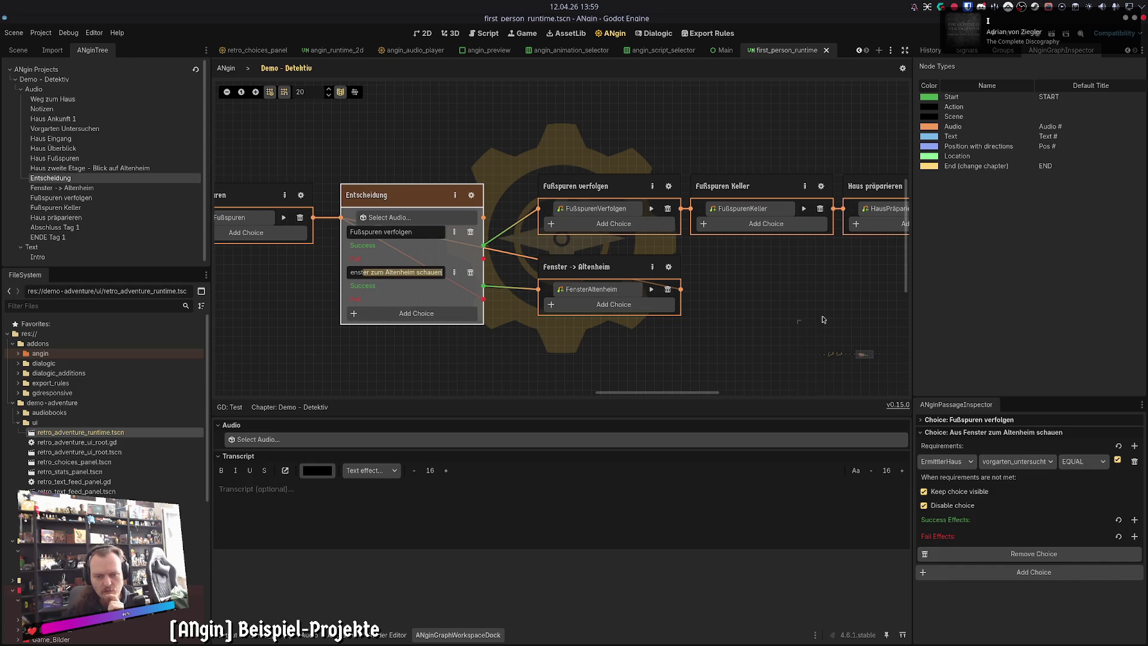
pyautogui.click(386, 272)
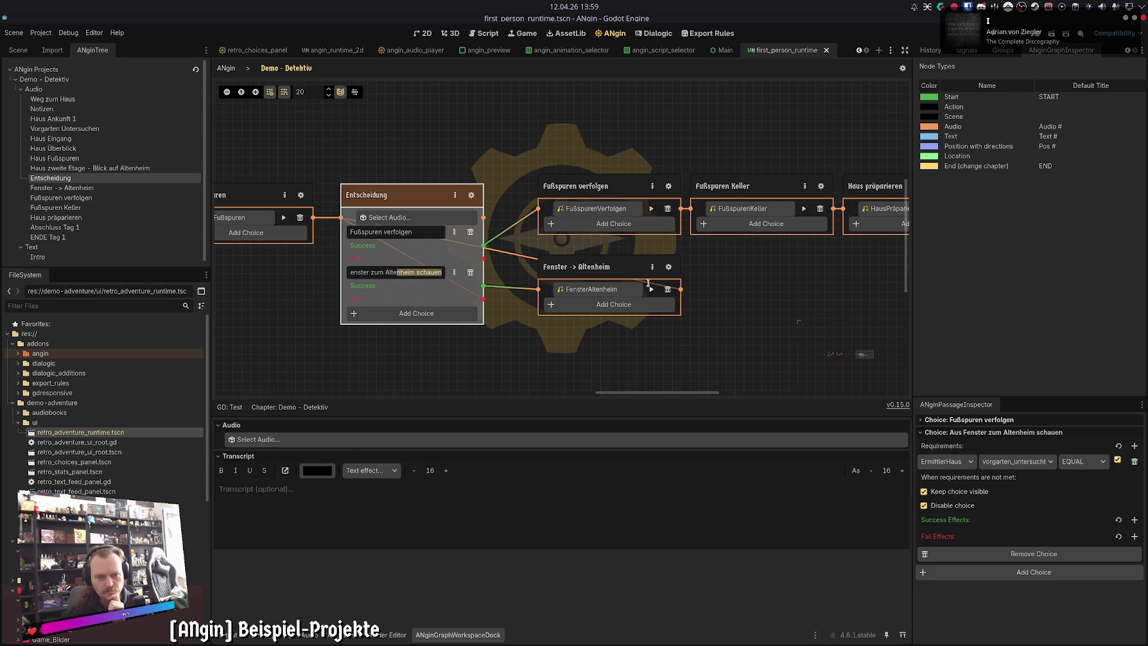
pyautogui.moveTo(577, 269)
pyautogui.mouseDown()
pyautogui.moveTo(566, 270)
pyautogui.moveTo(578, 271)
pyautogui.mouseUp()
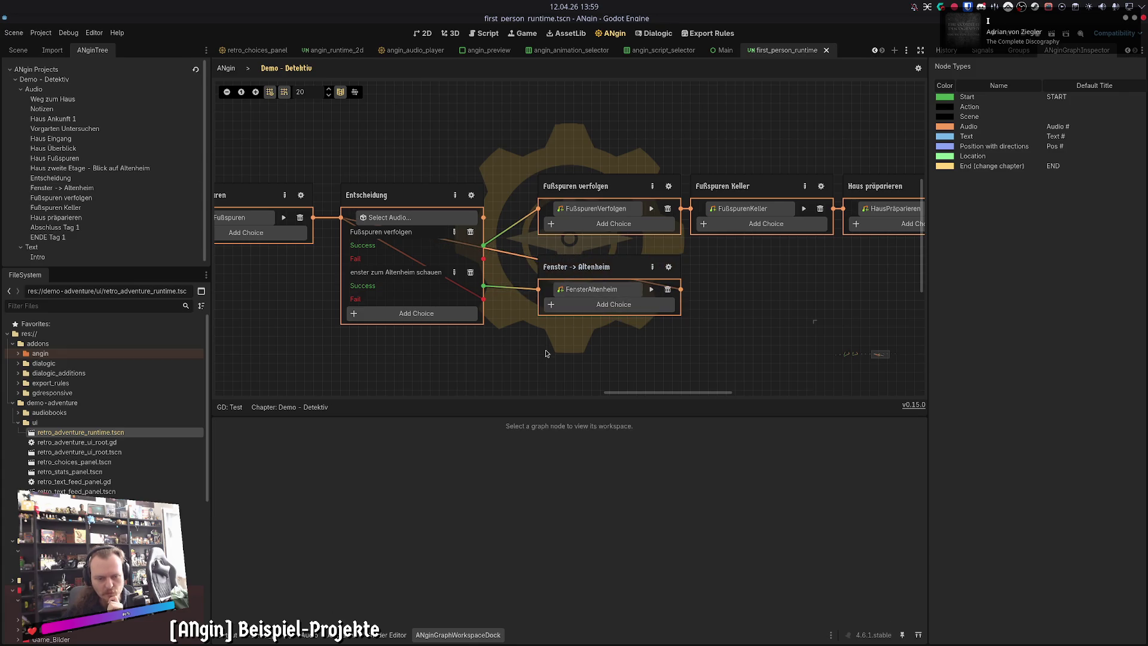
pyautogui.click(431, 202)
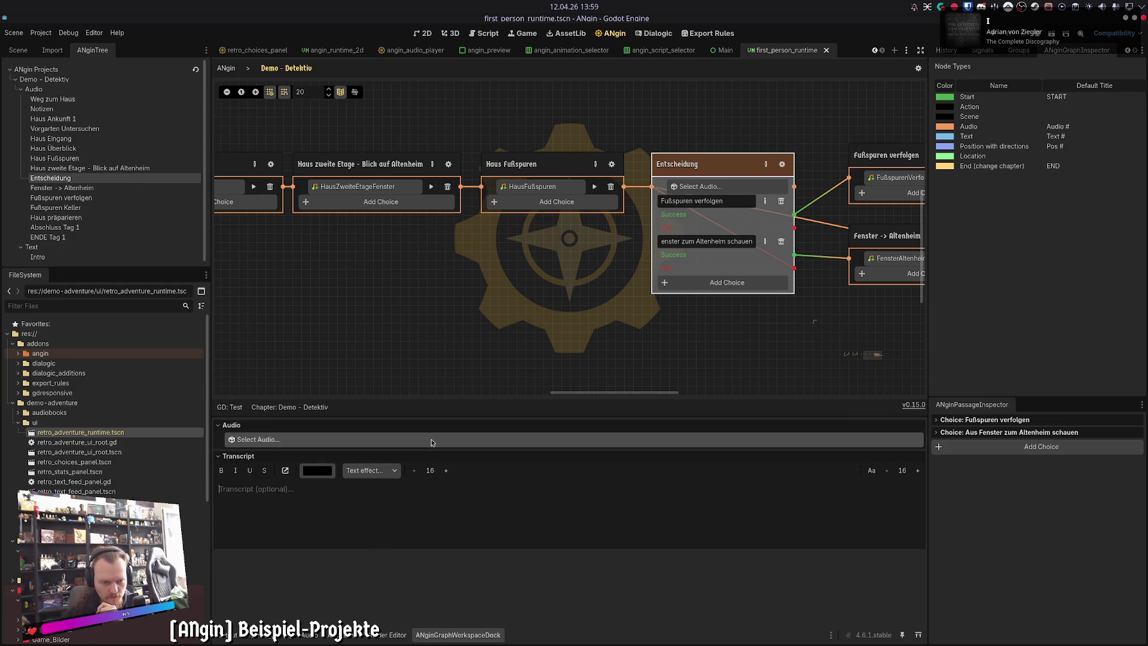
# Step: Read the Intro node's text, then show the Weg zum Haus passage's audio and transcript
pyautogui.hscroll(-5, 691, 326)
pyautogui.hscroll(-10, 691, 326)
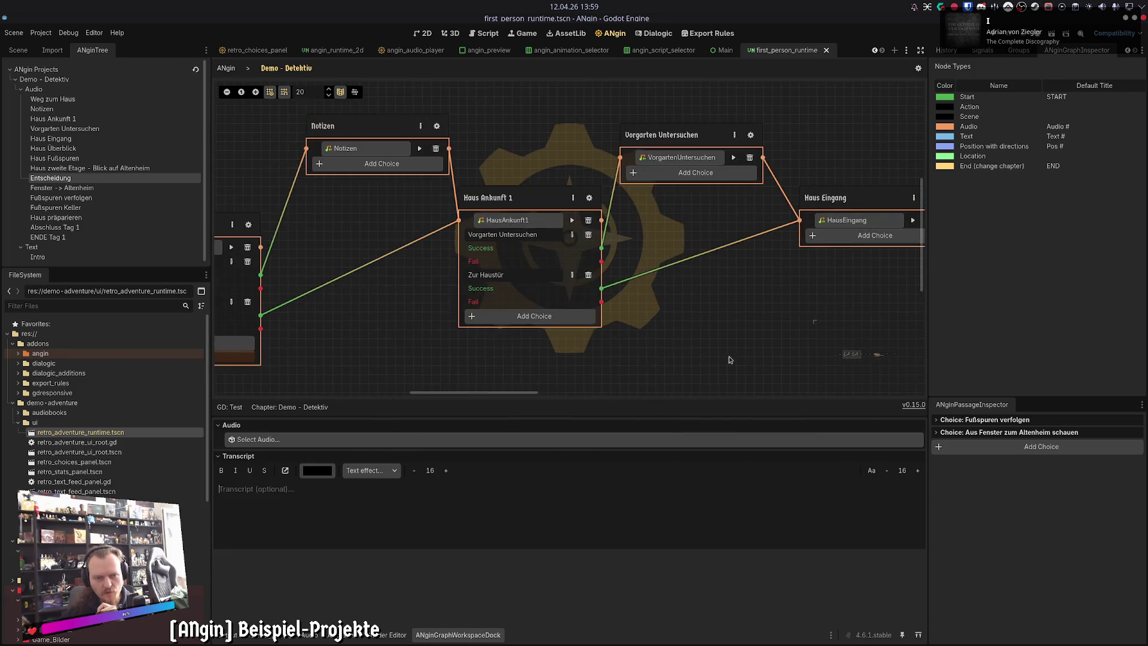
pyautogui.click(335, 282)
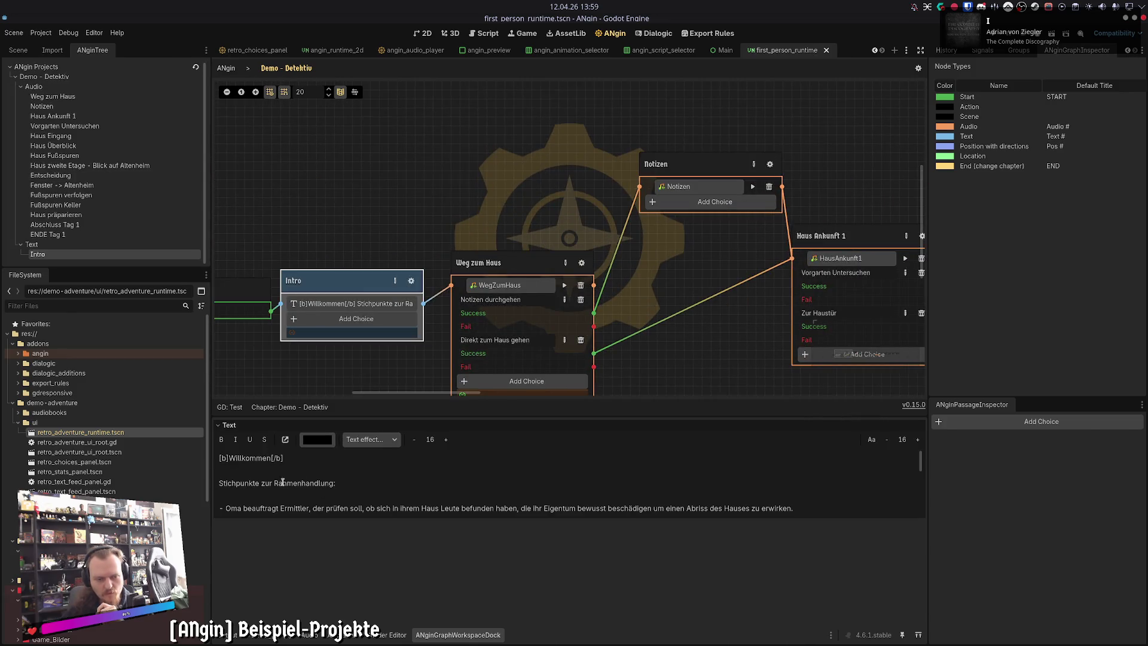
pyautogui.hscroll(4, 679, 343)
pyautogui.scroll(-1, 680, 343)
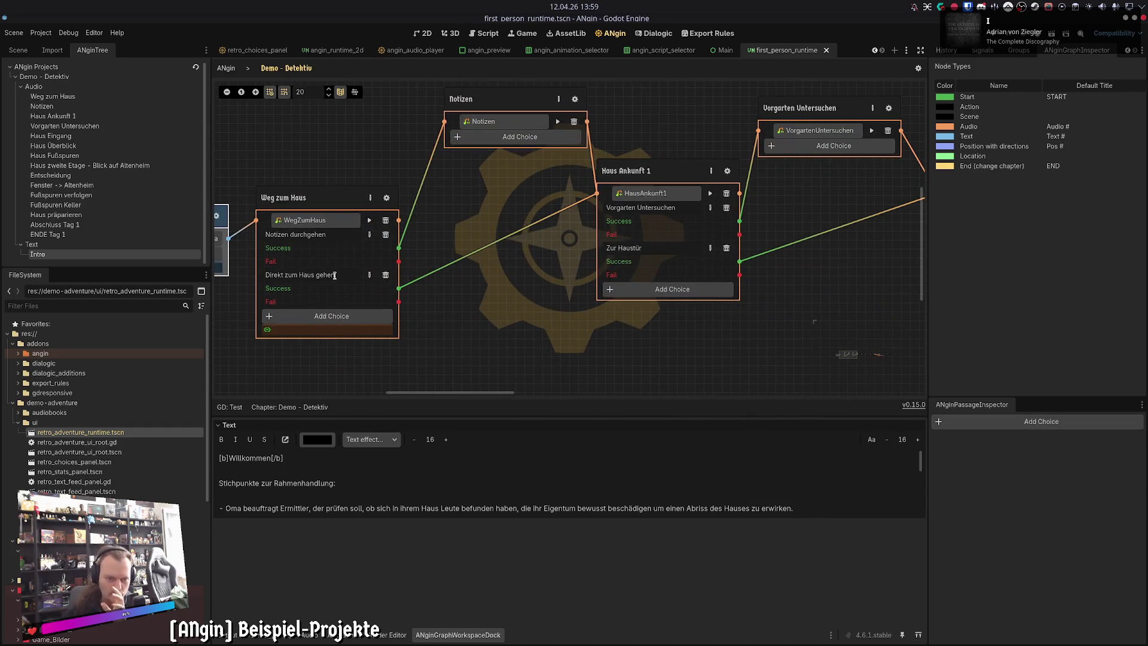
pyautogui.hscroll(-3, 542, 332)
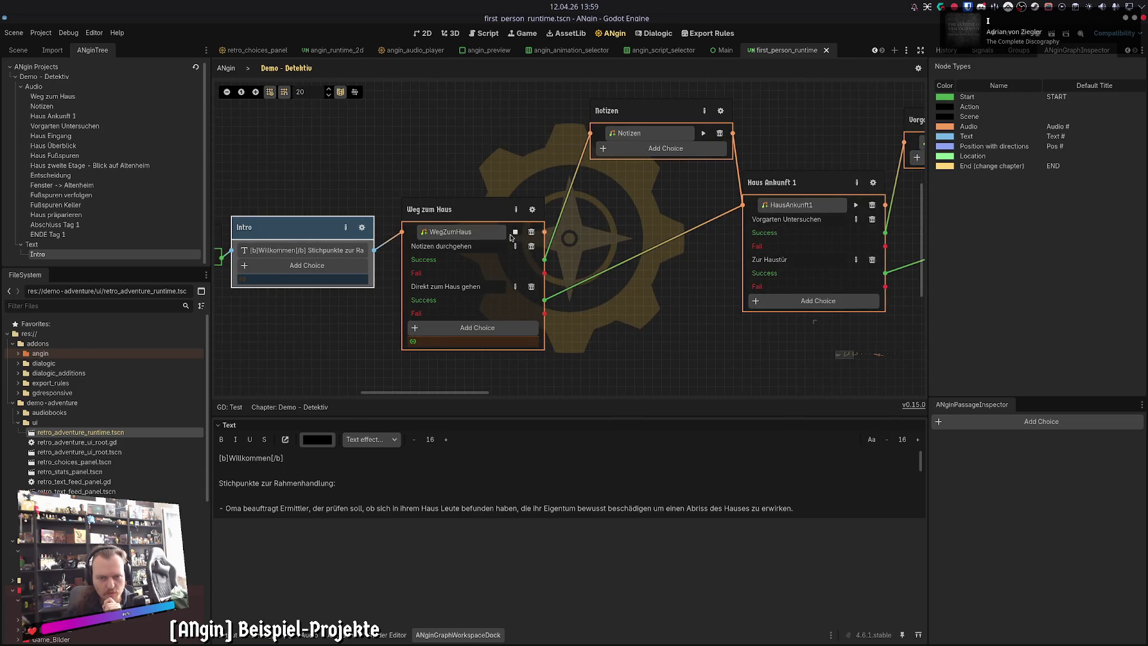
pyautogui.click(657, 370)
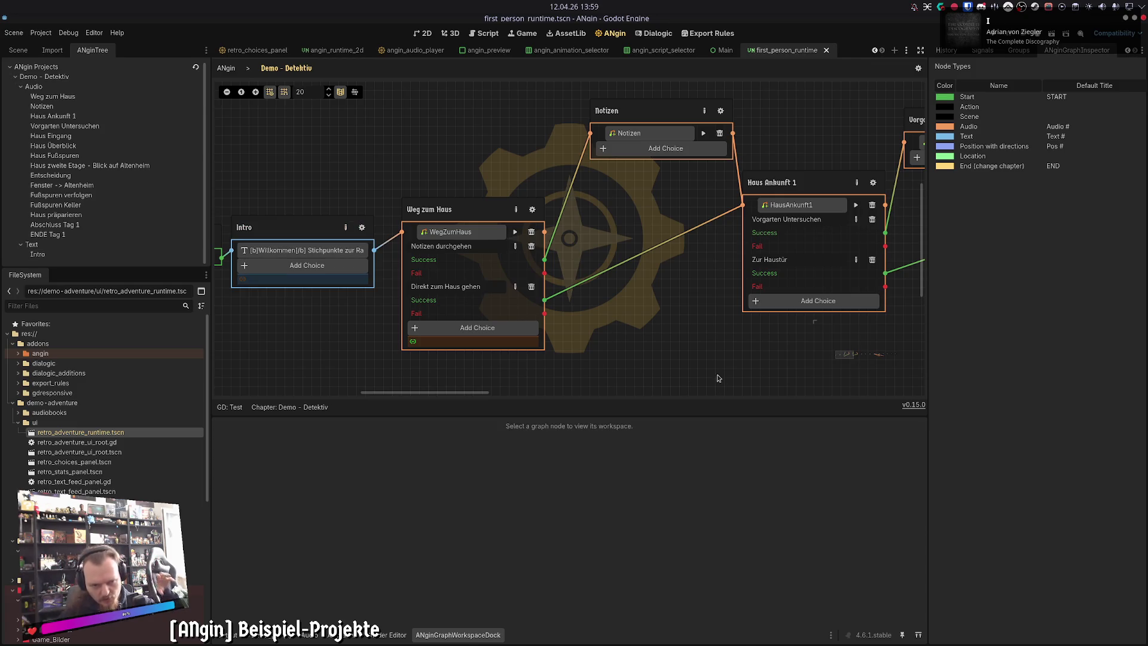
pyautogui.click(476, 219)
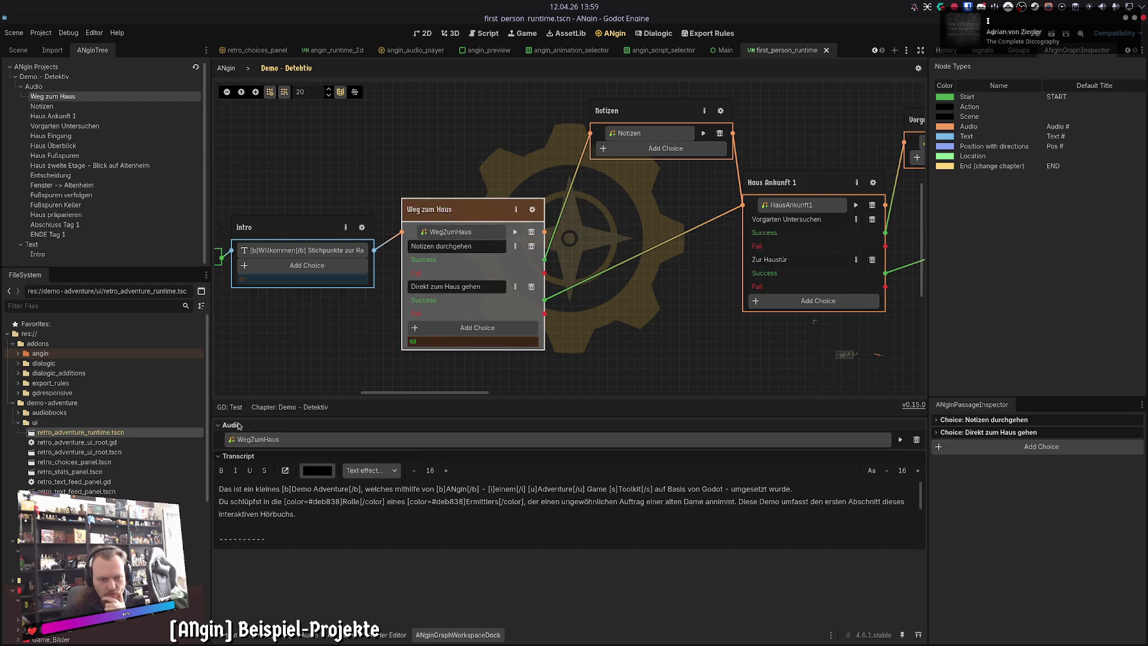
pyautogui.click(532, 210)
# Step: Expand the Weg zum Haus passage's details and requirements, then return to the Demo - Detektiv graph
pyautogui.click(245, 99)
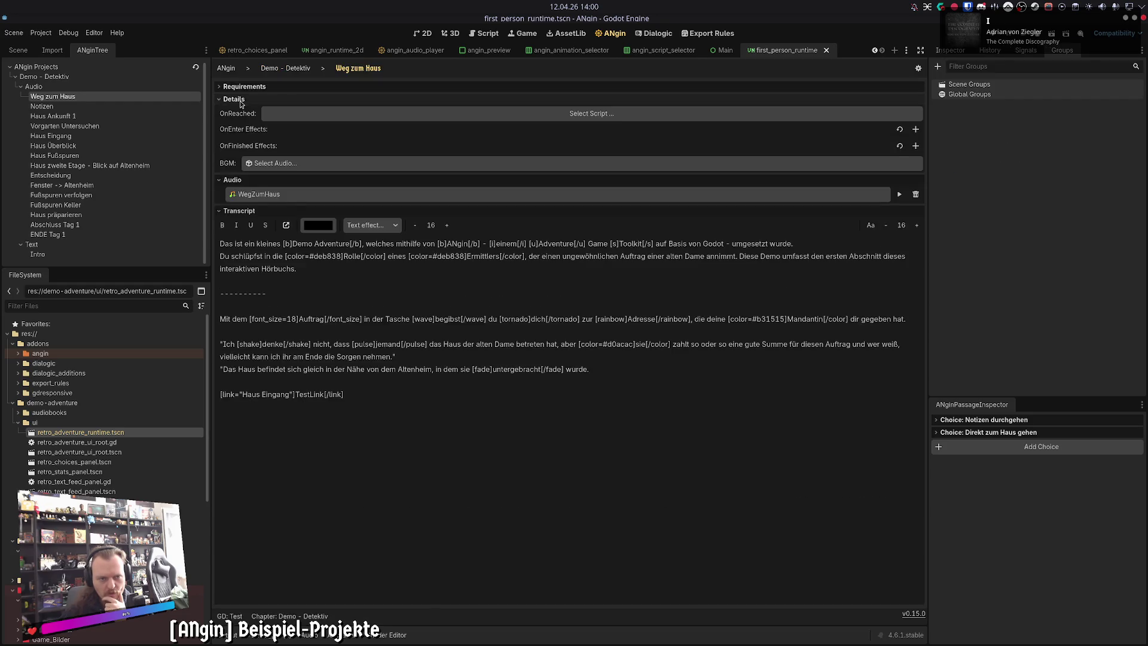
pyautogui.click(239, 86)
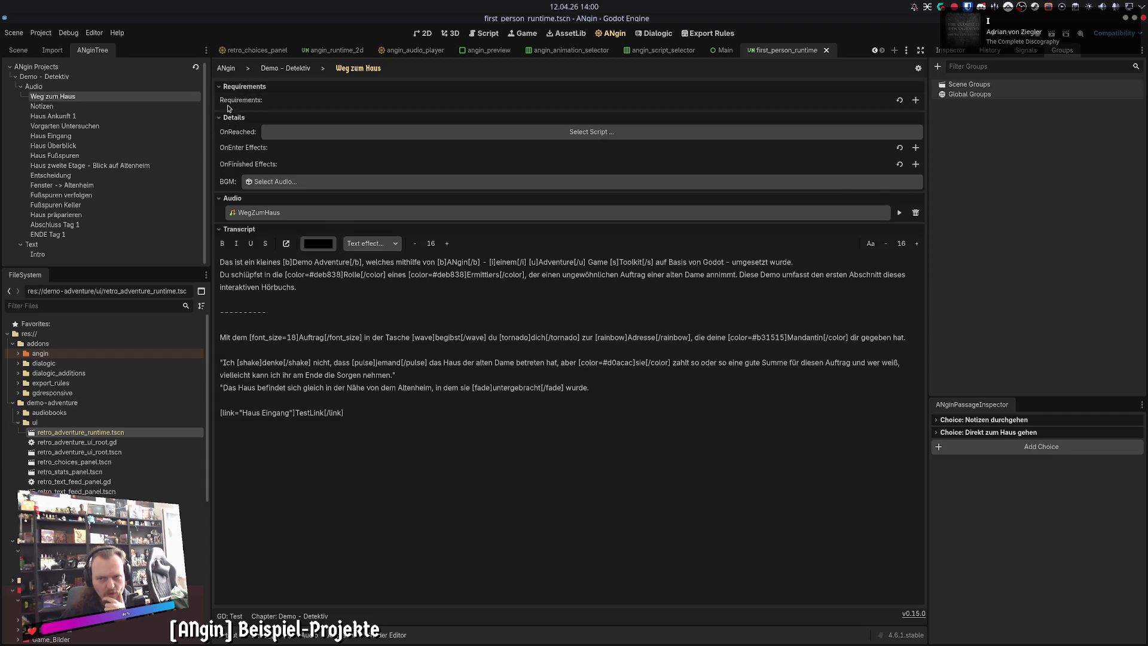
pyautogui.click(287, 68)
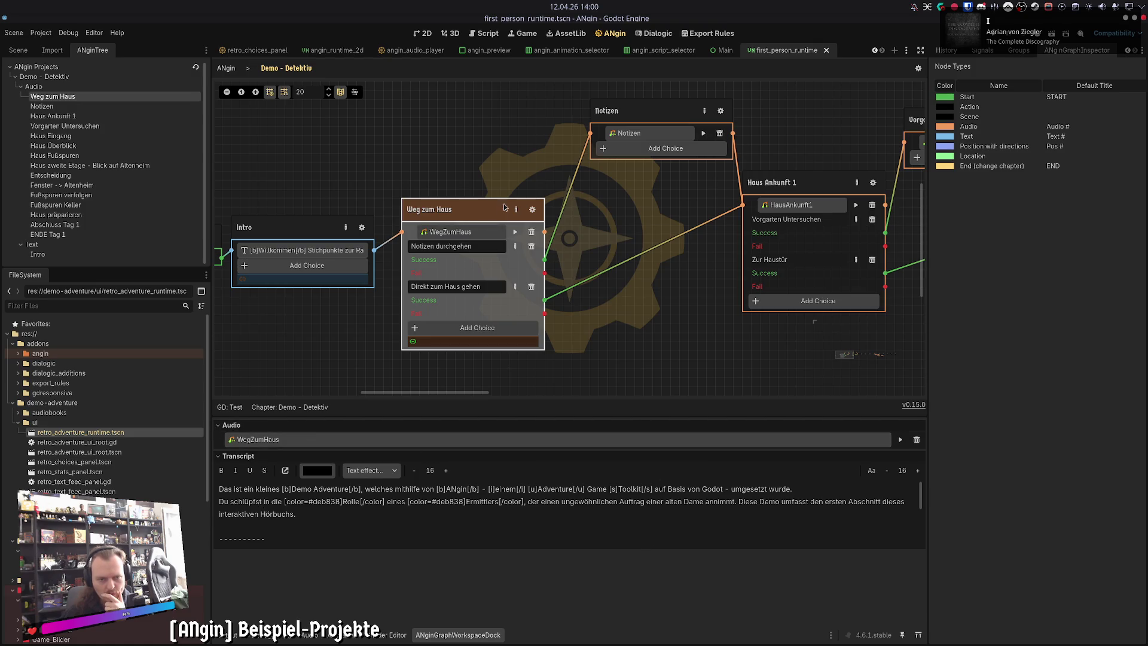
pyautogui.click(531, 210)
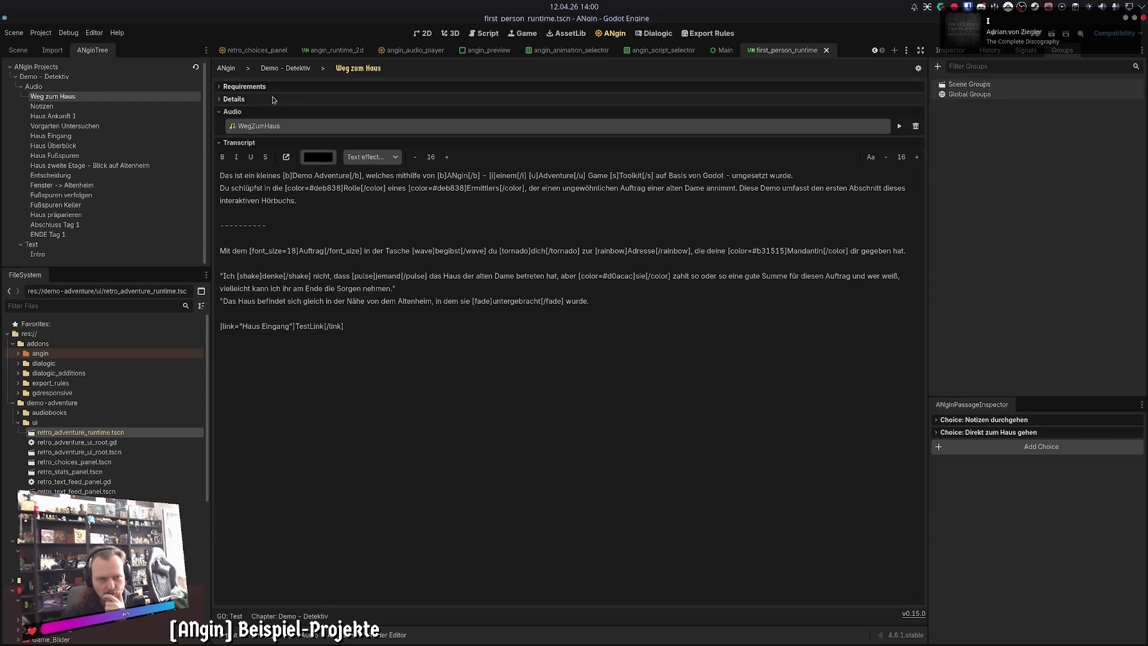
pyautogui.click(280, 70)
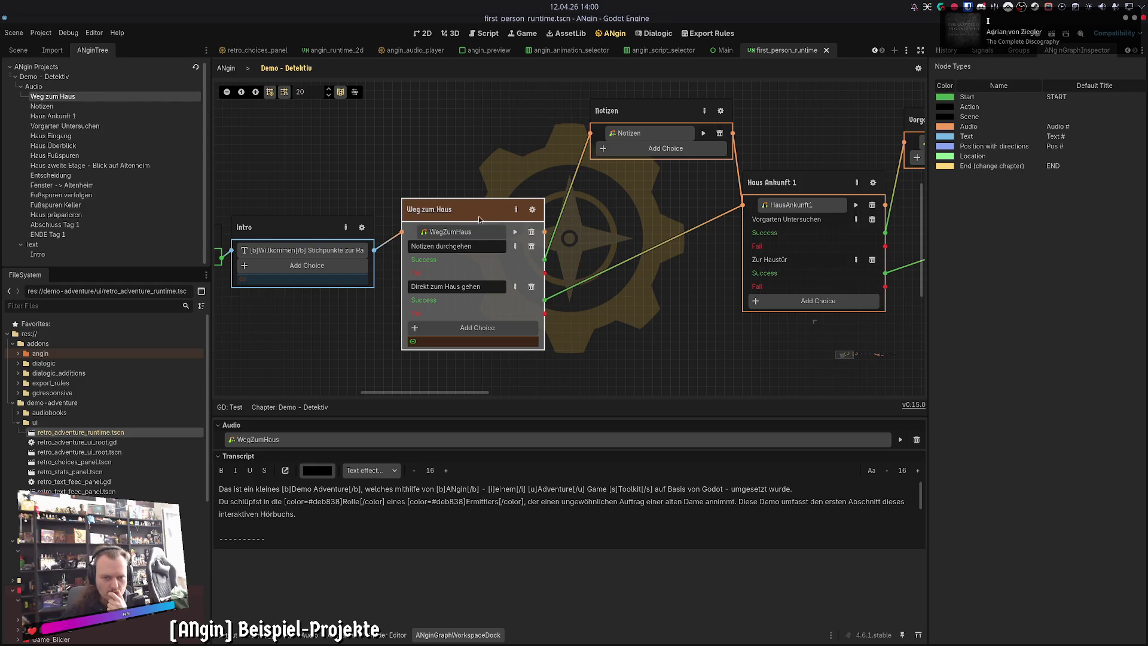
# Step: Inspect Weg zum Haus's choices Direkt zum Haus gehen and Notizen durchgehen, then deselect it
pyautogui.click(654, 340)
pyautogui.click(454, 209)
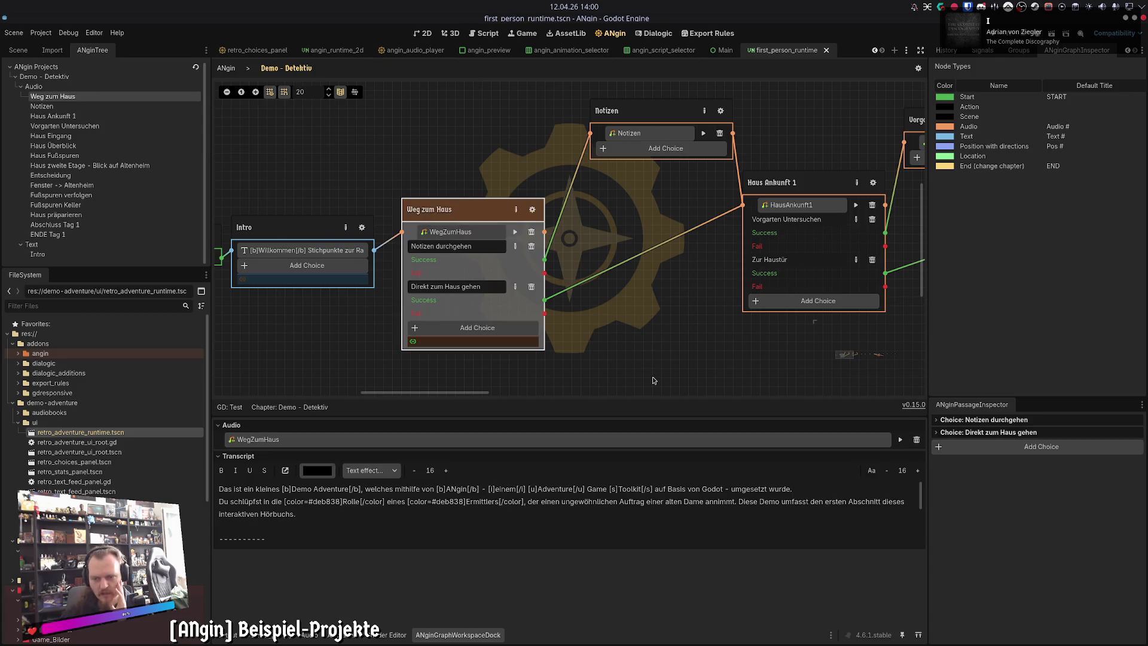
pyautogui.moveTo(653, 380); pyautogui.dragTo(582, 368)
pyautogui.click(961, 432)
pyautogui.click(968, 419)
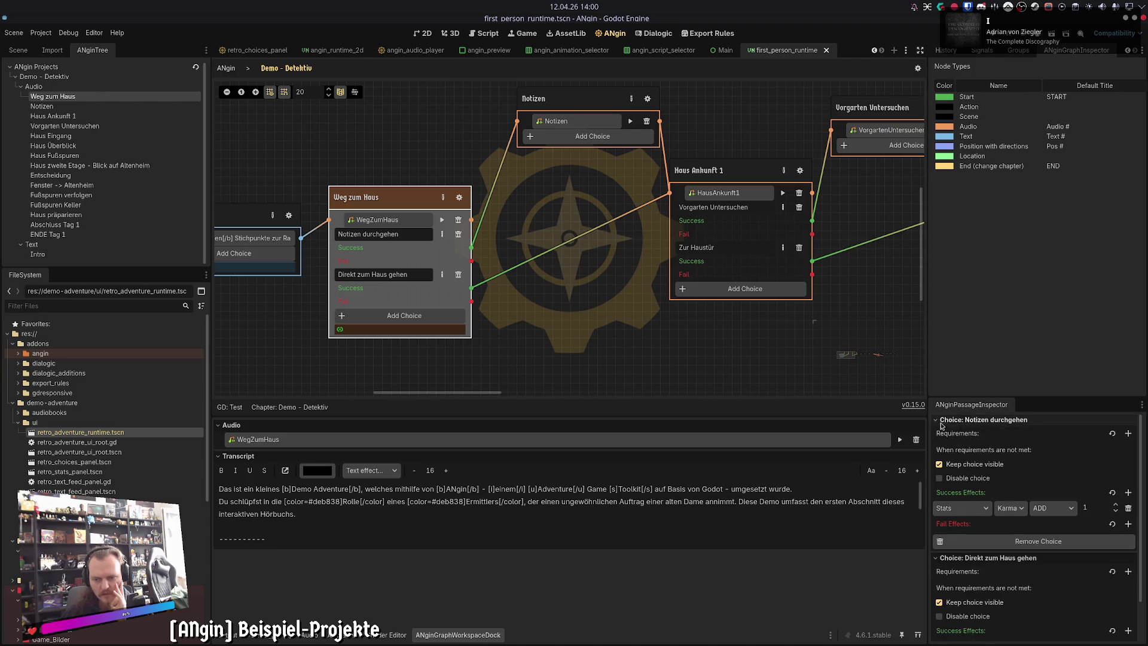
pyautogui.moveTo(1032, 396); pyautogui.dragTo(1032, 416)
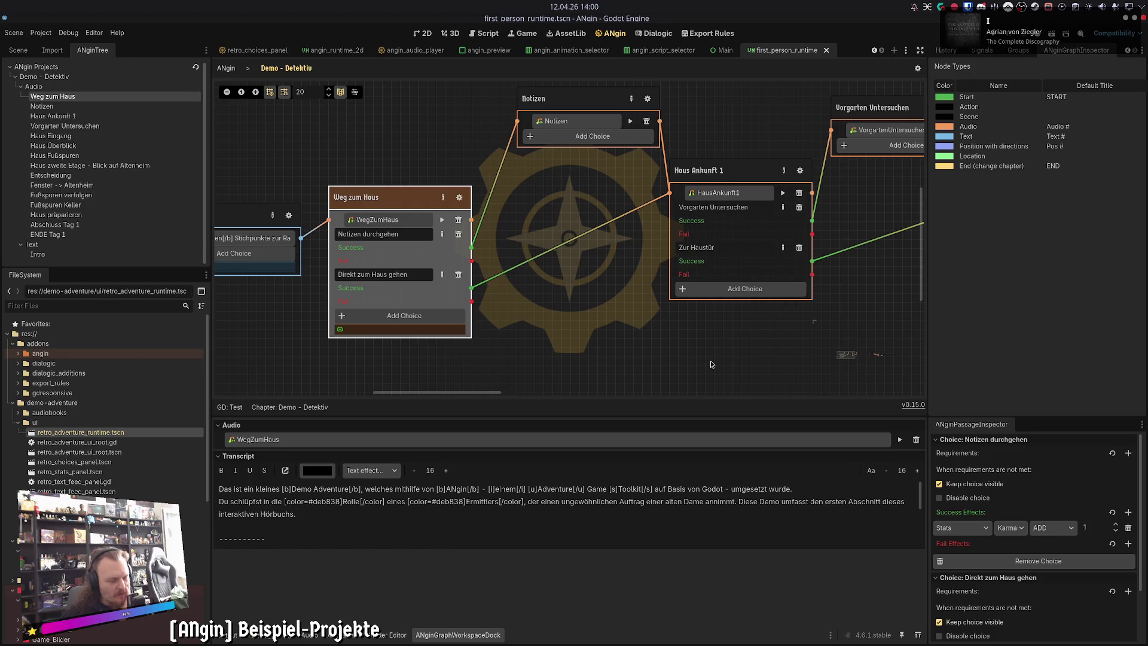
pyautogui.click(646, 336)
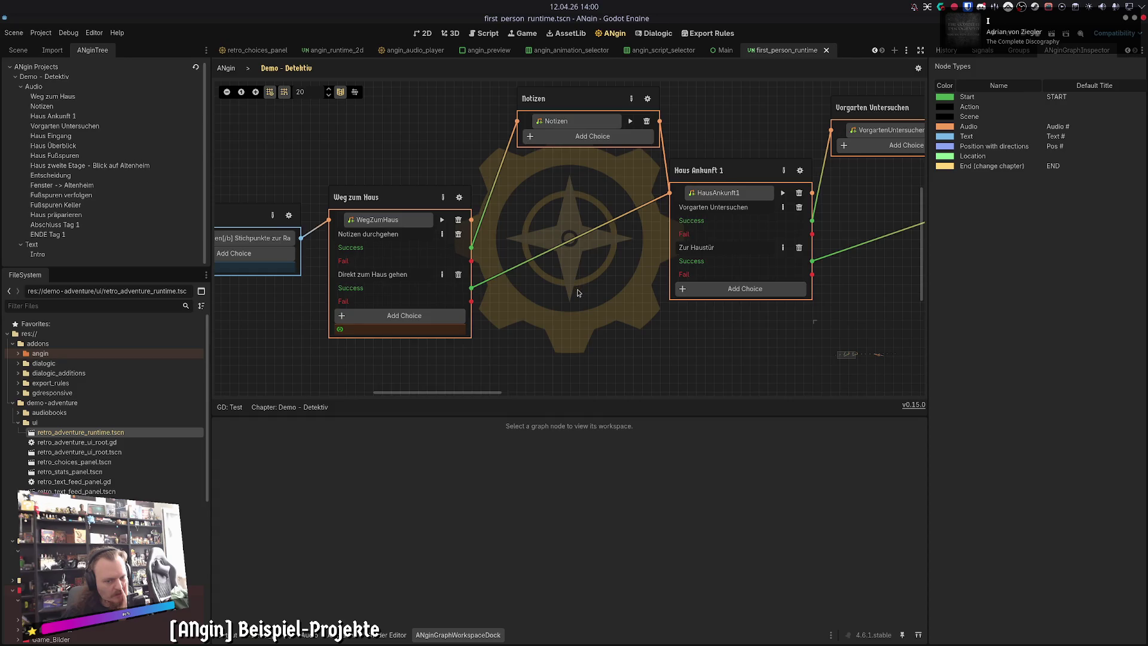
# Step: Zoom out the graph and minimize Godot to reveal the angin.tools website
pyautogui.scroll(-2, 578, 285)
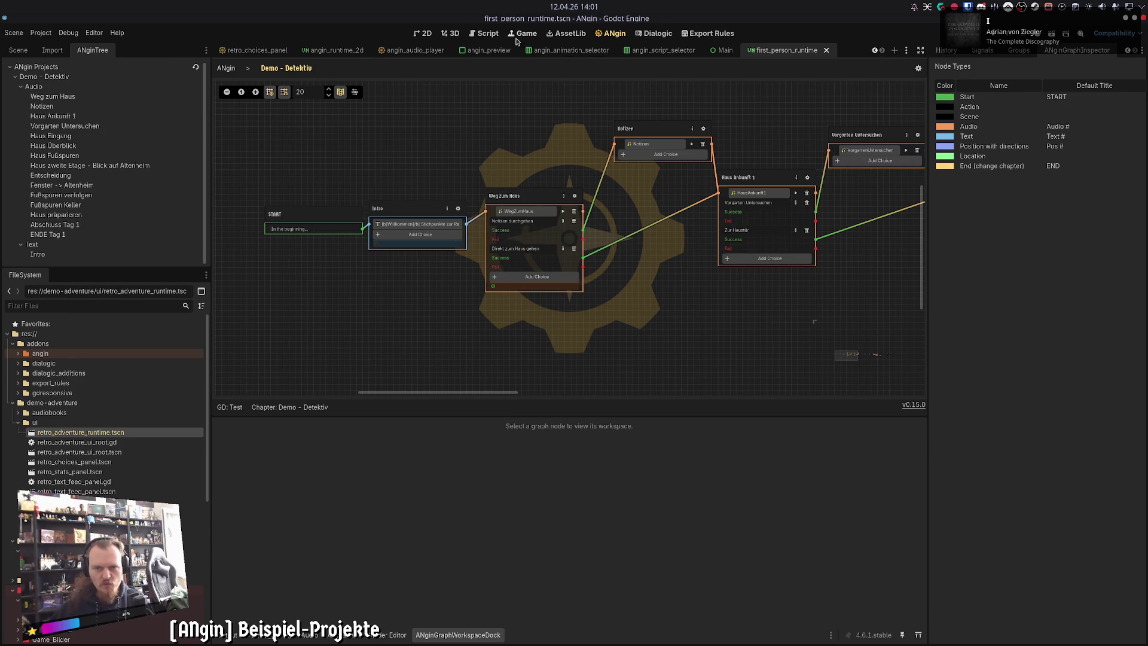
pyautogui.click(1125, 17)
# Step: Switch to the Forgejo Kanban board and scroll through its Done and Backlog columns
pyautogui.moveTo(5, 66)
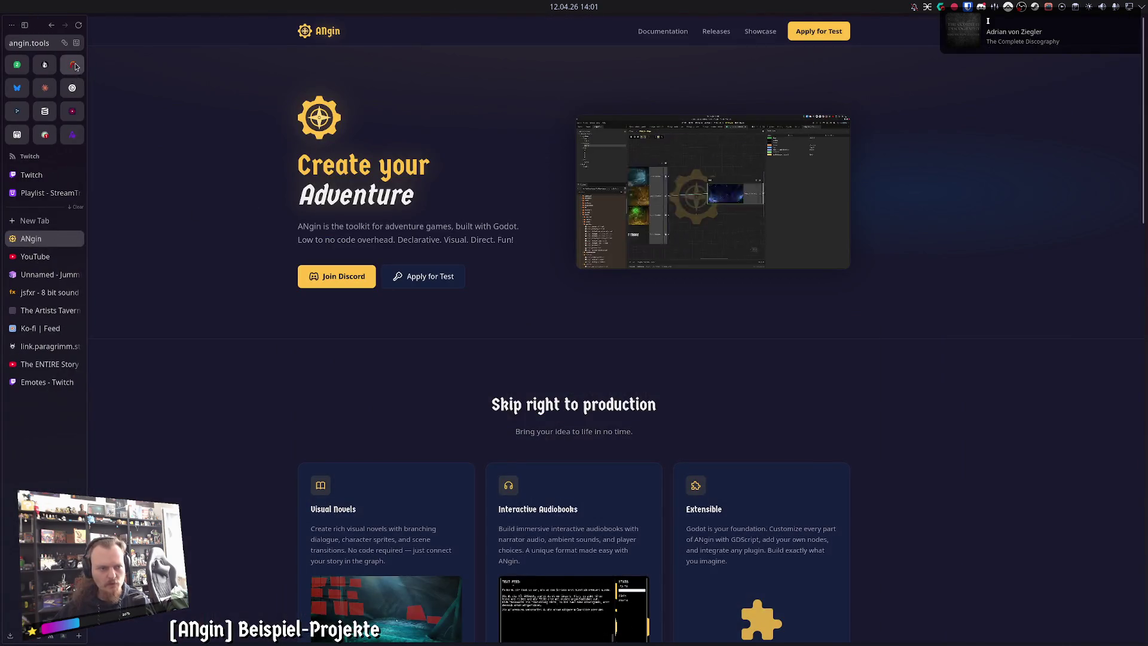
pyautogui.click(73, 66)
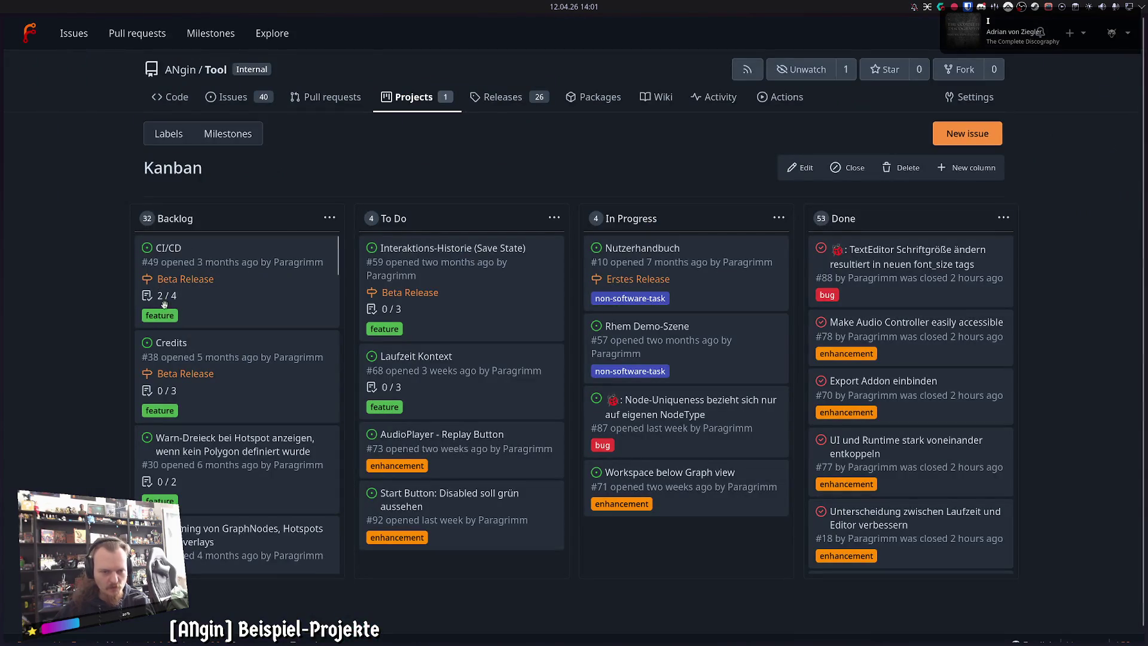
pyautogui.moveTo(4, 236)
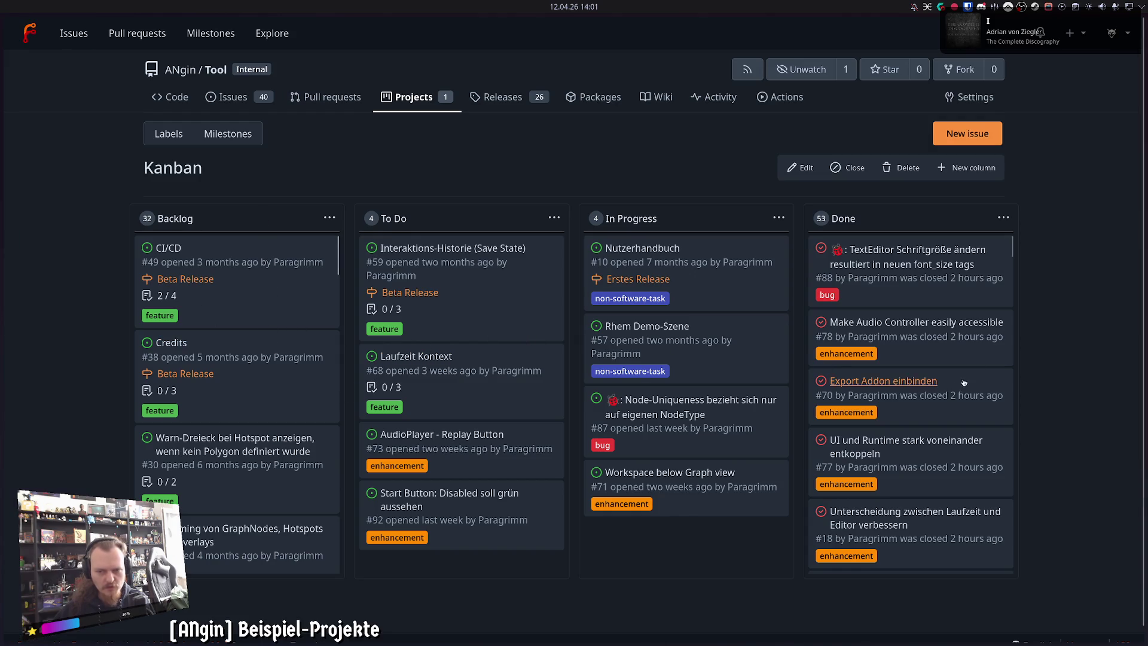
pyautogui.scroll(-10, 964, 383)
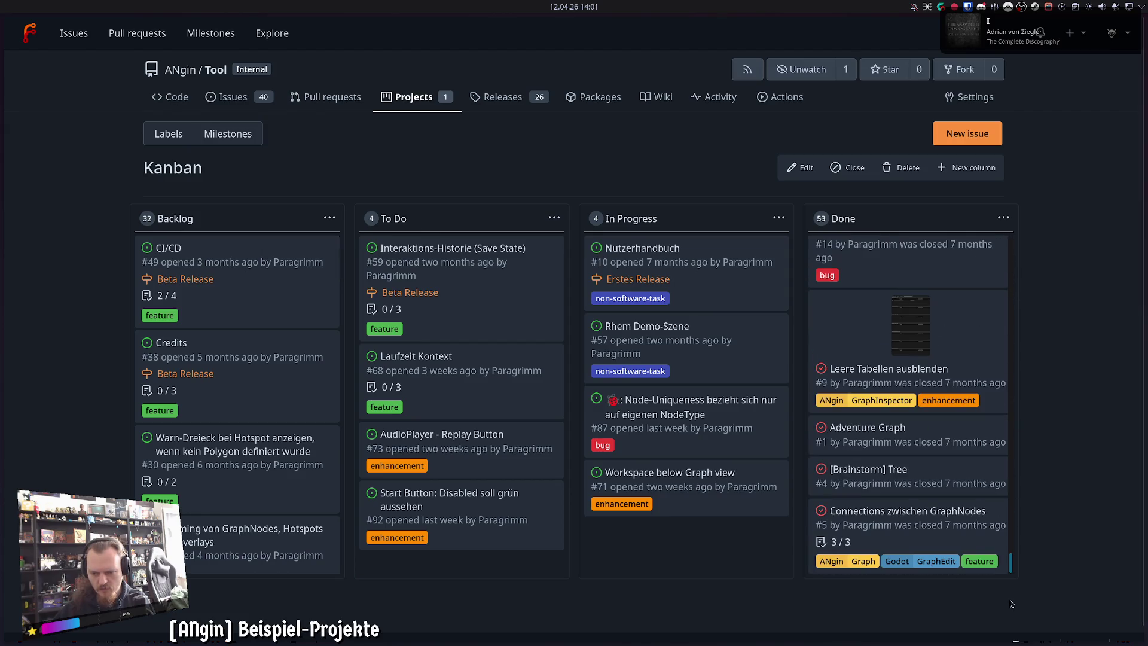
pyautogui.scroll(5, 1017, 546)
pyautogui.scroll(-5, 1019, 544)
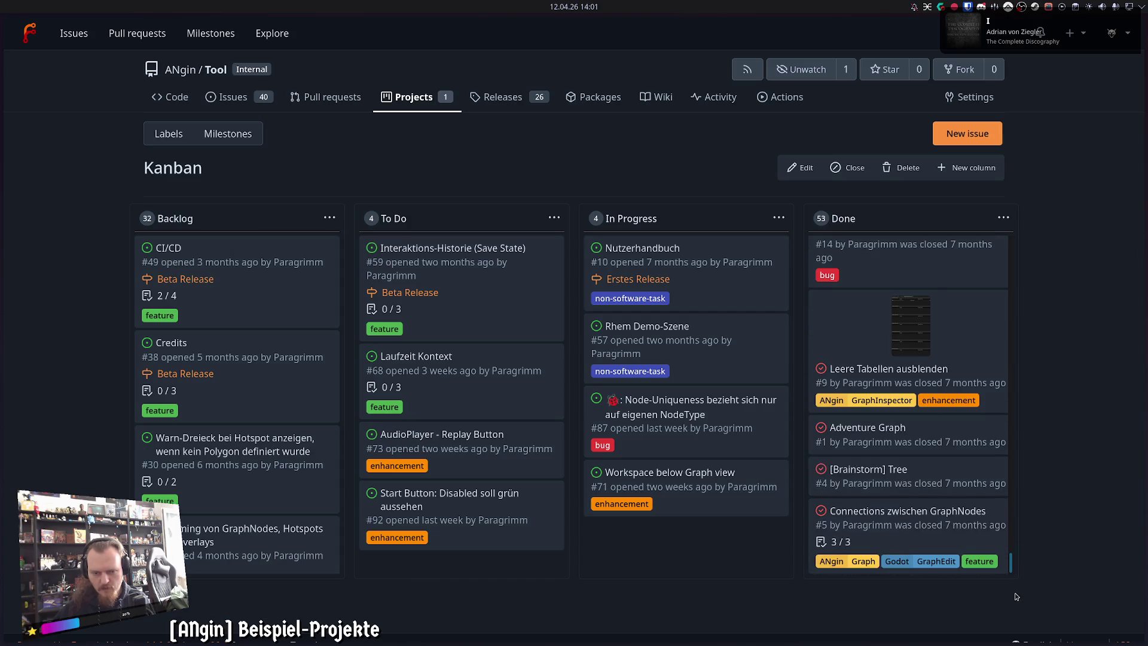
pyautogui.scroll(-5, 348, 364)
pyautogui.scroll(-3, 348, 364)
pyautogui.scroll(-1, 856, 506)
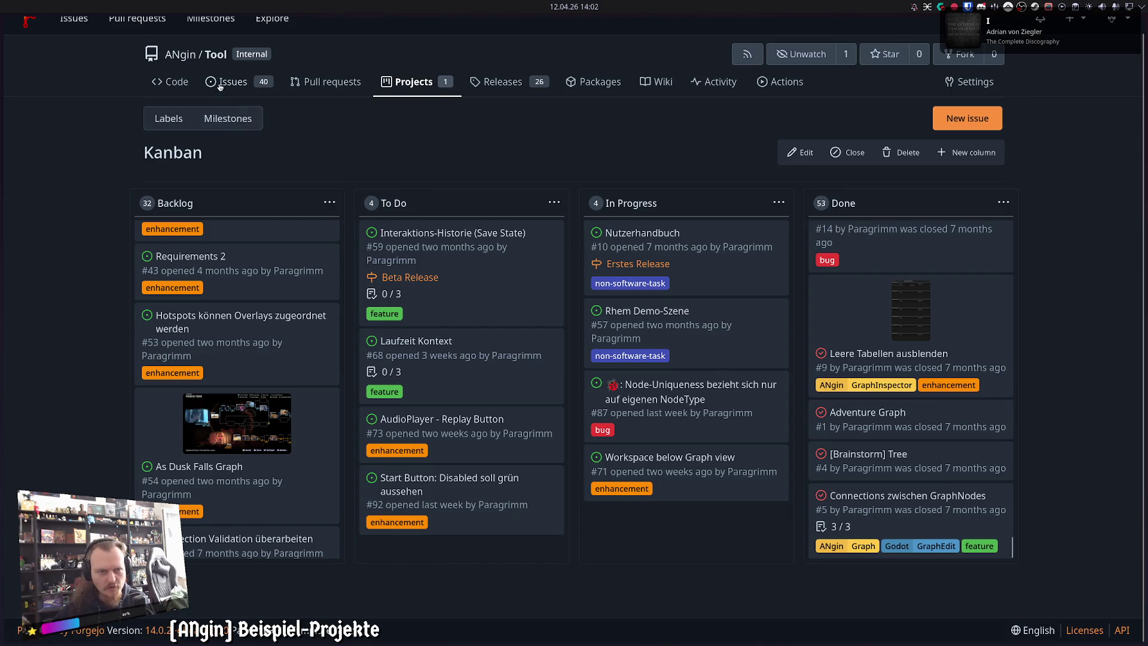
pyautogui.click(177, 82)
# Step: Page back through the 206 commits to check the INIT commit's date, then return to Godot
pyautogui.click(254, 162)
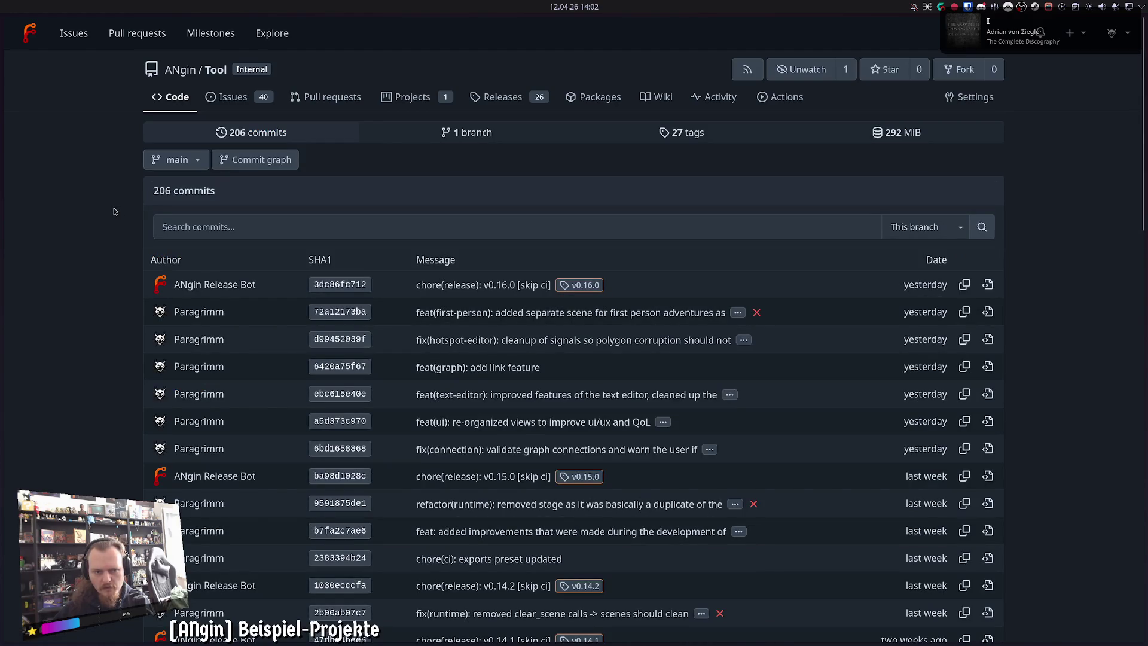
pyautogui.scroll(-15, 120, 188)
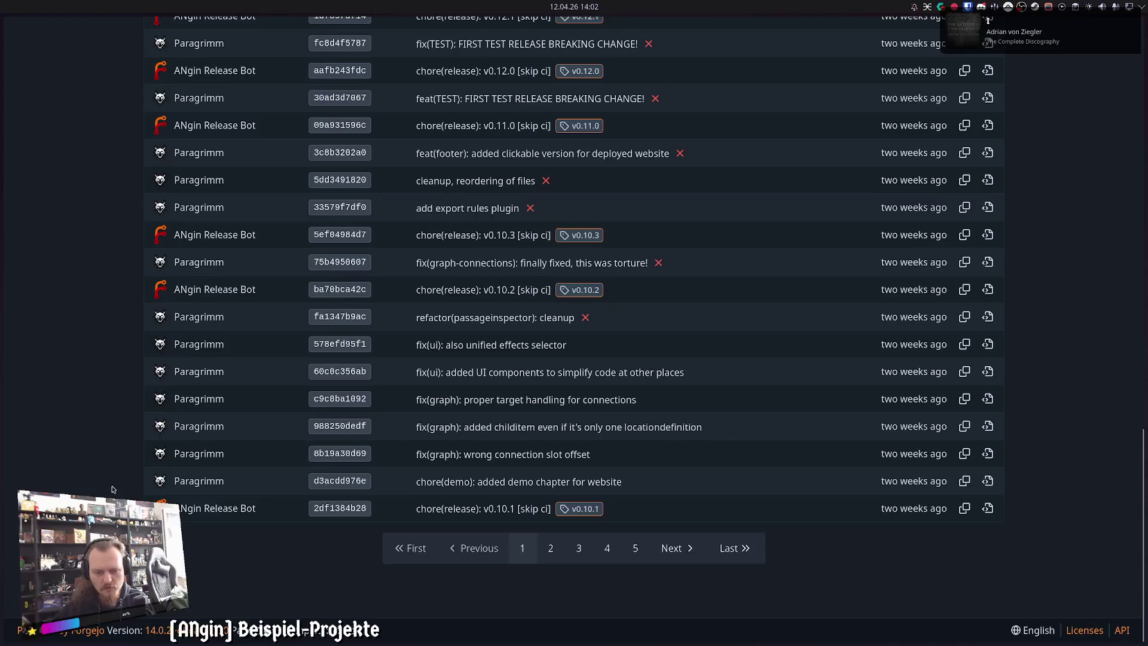
pyautogui.click(734, 548)
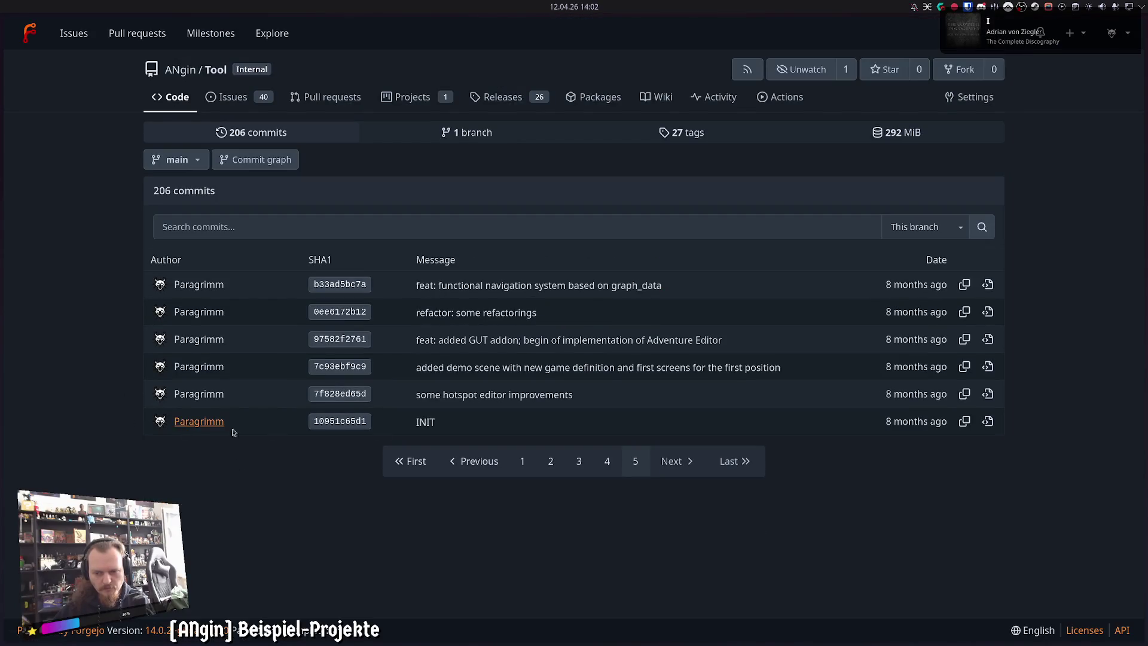
pyautogui.moveTo(891, 423); pyautogui.dragTo(923, 422)
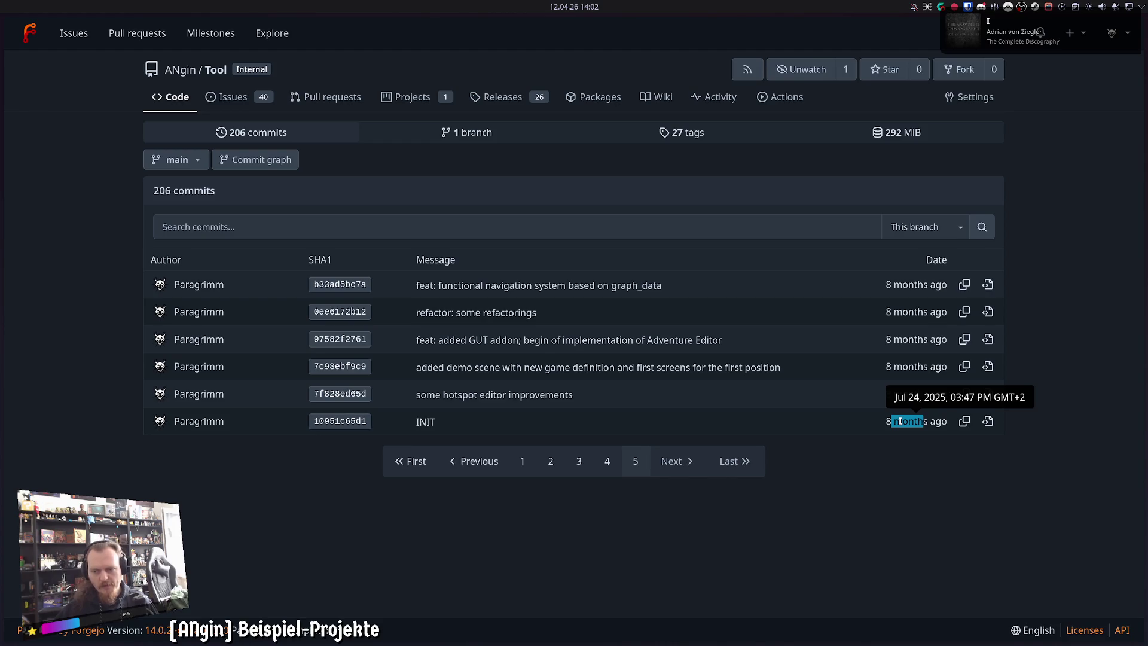
pyautogui.click(900, 421)
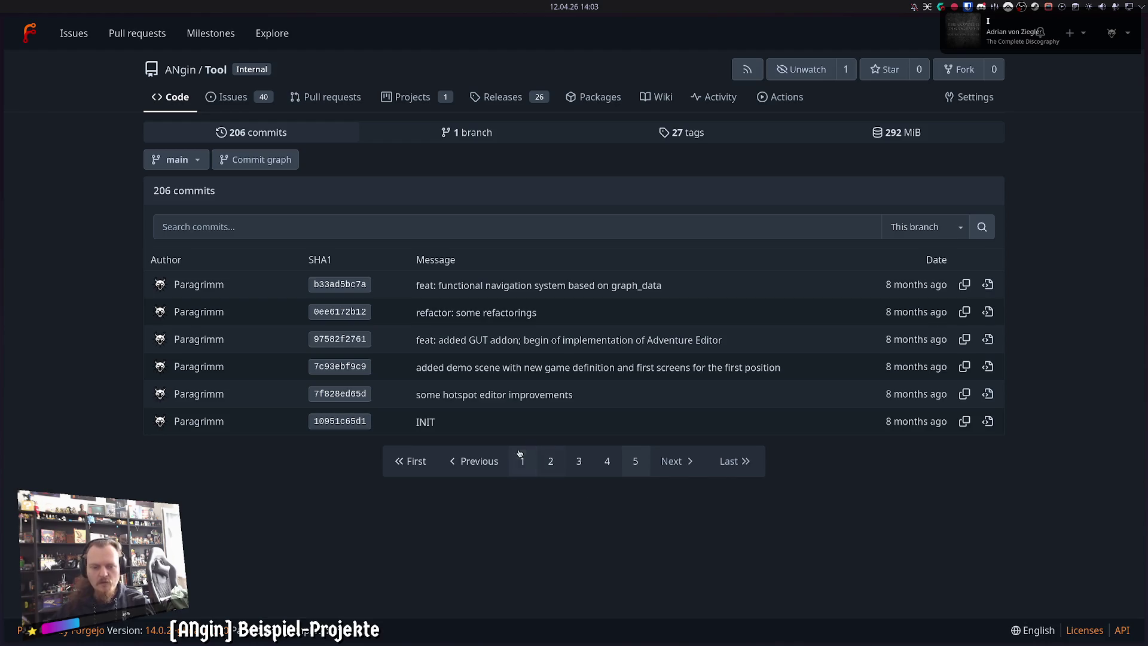
pyautogui.click(197, 106)
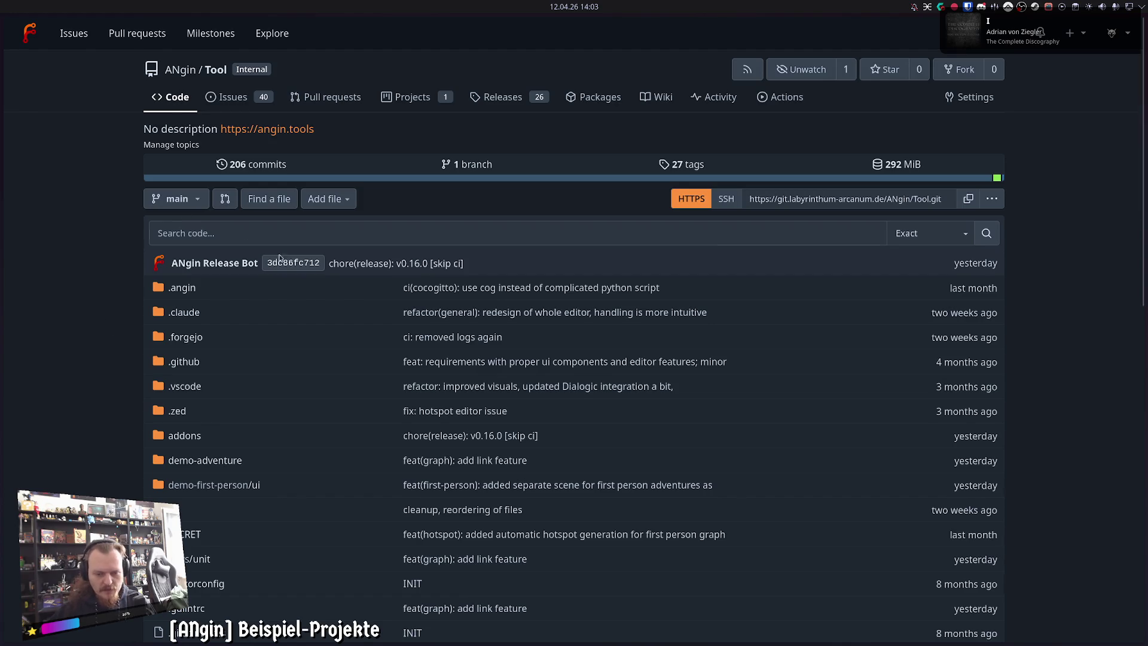
pyautogui.click(587, 632)
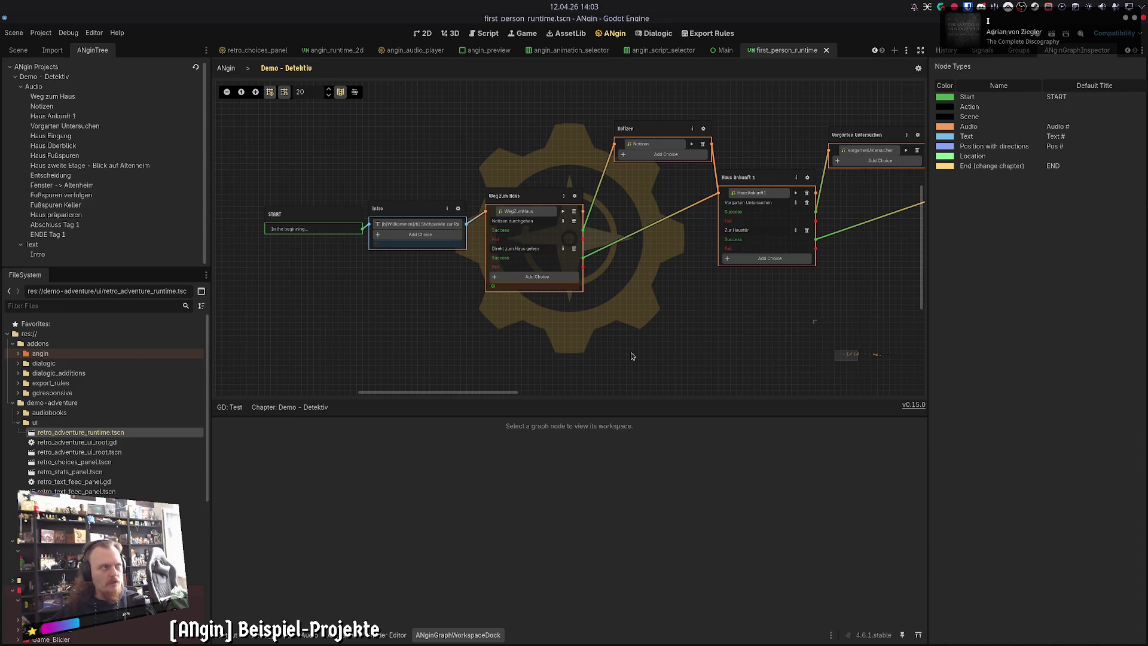
# Step: Open Chapter 3 from the chapter list and frame its START and Pos 1–4 nodes
pyautogui.click(228, 70)
pyautogui.click(289, 145)
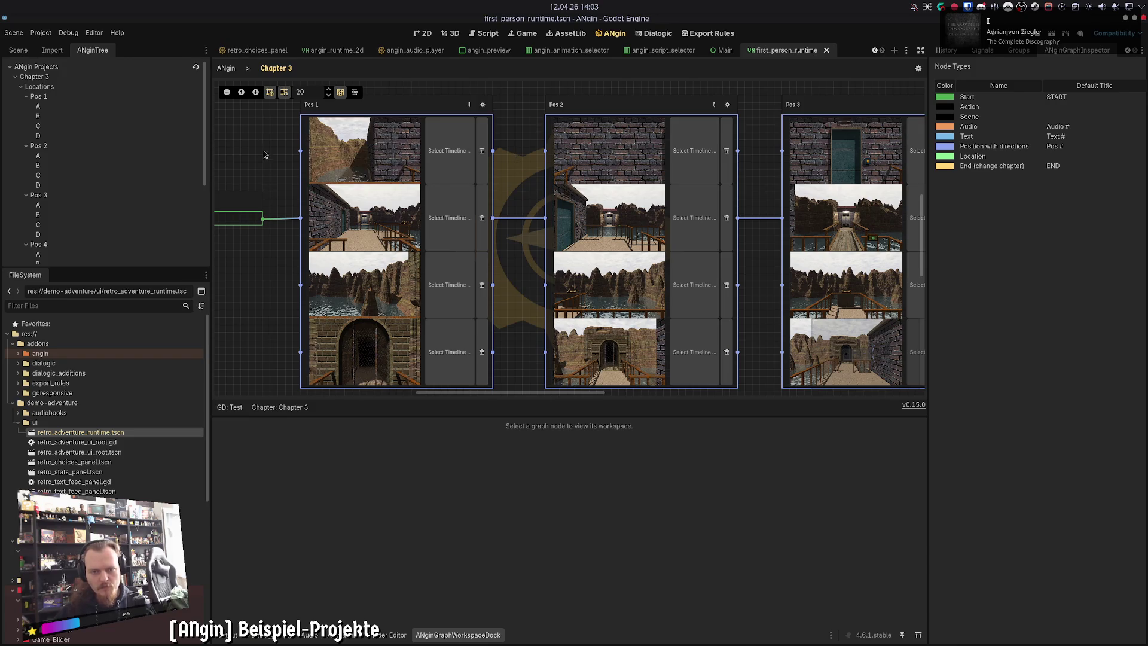
pyautogui.scroll(-2, 265, 156)
pyautogui.moveTo(529, 108); pyautogui.dragTo(586, 142)
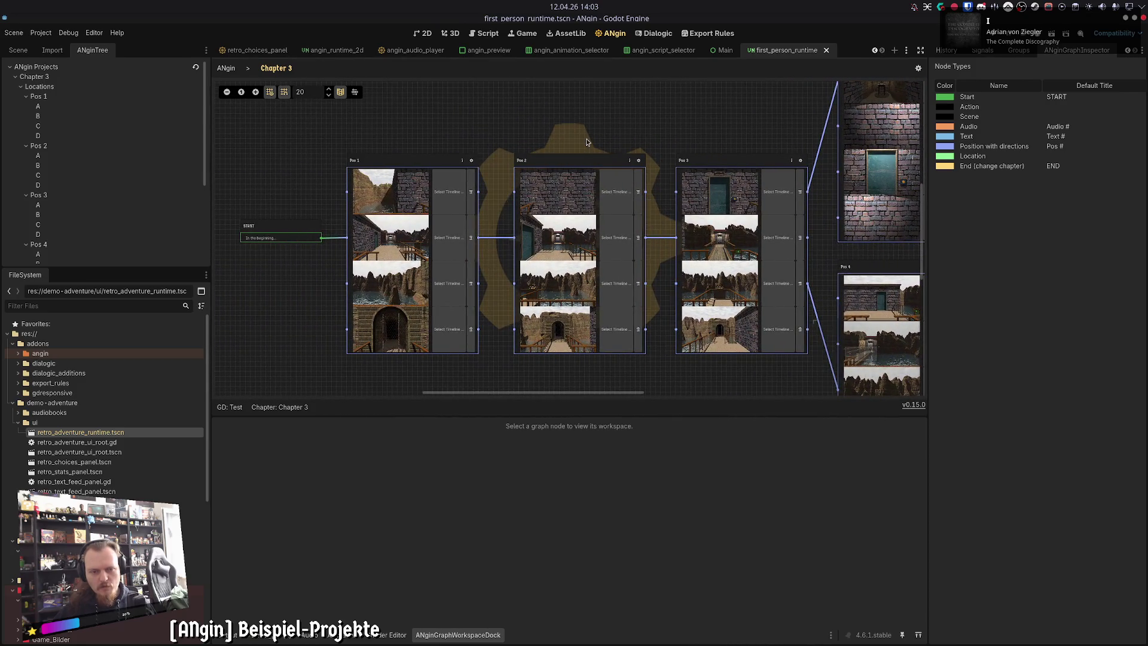
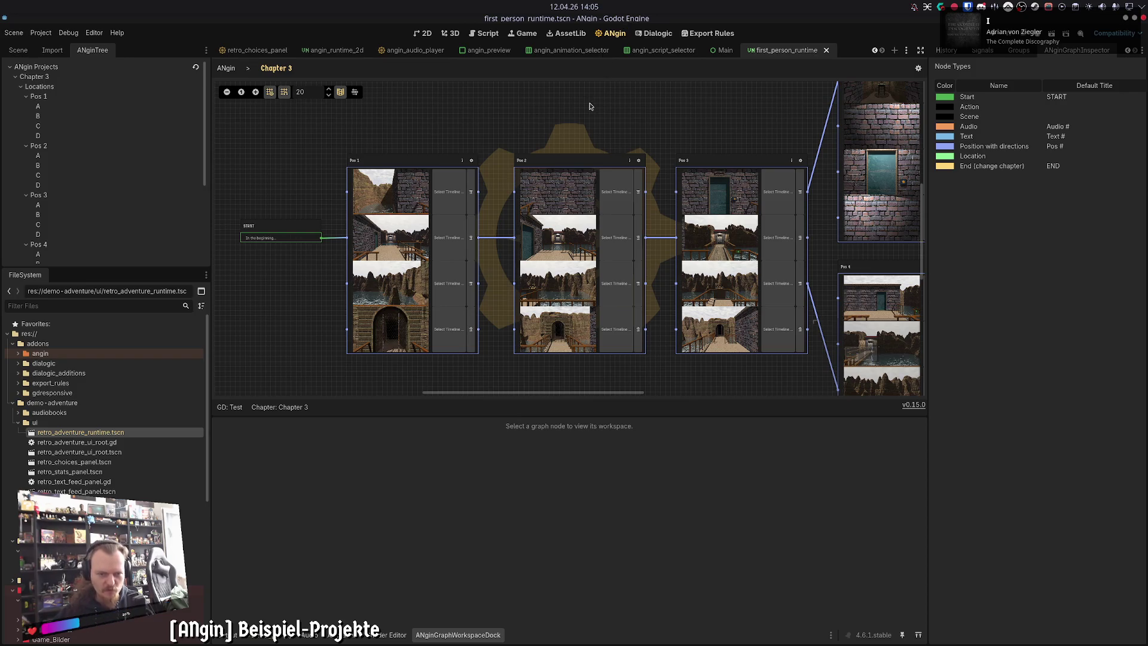
# Step: Box-select the Pos nodes, clear the selection, then open the ANgin website in the browser
pyautogui.moveTo(306, 142)
pyautogui.mouseDown()
pyautogui.moveTo(490, 335)
pyautogui.moveTo(778, 353)
pyautogui.mouseUp()
pyautogui.click(626, 131)
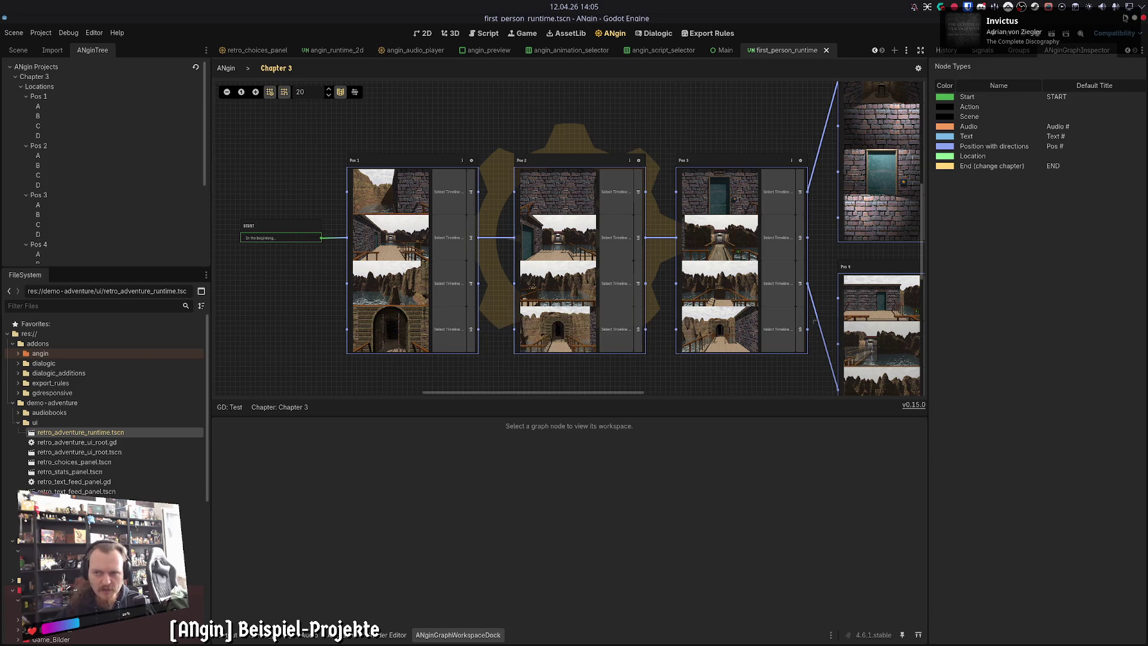
pyautogui.hotkey('alt', 'Tab')
pyautogui.click(46, 238)
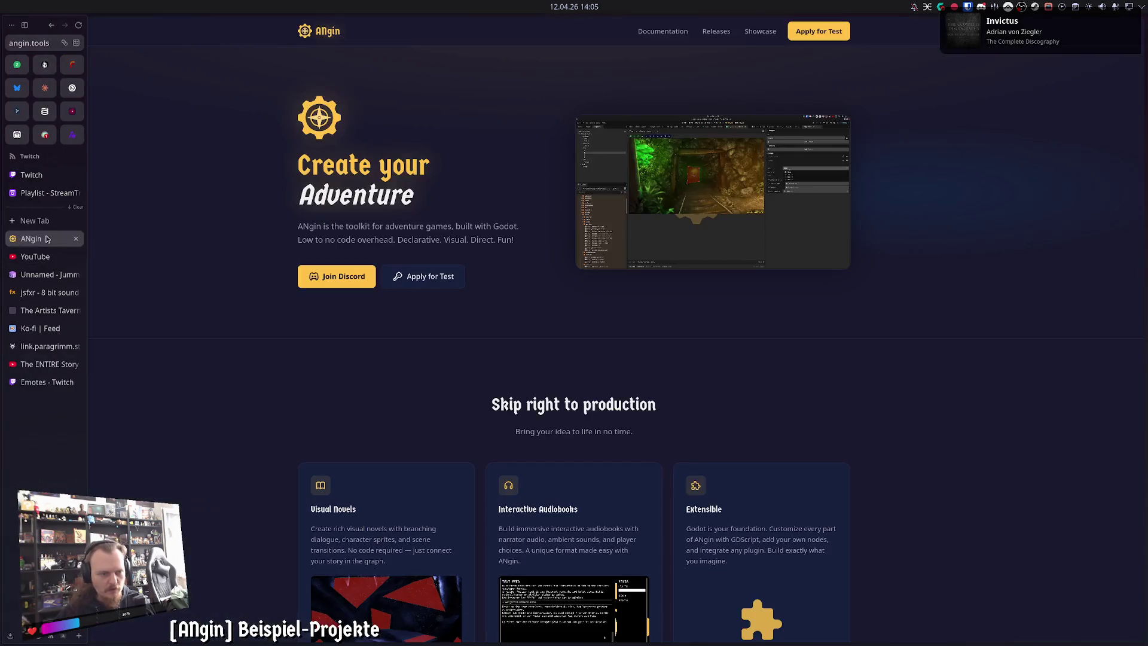
# Step: Go to the Showcase page and launch The Alchemist's Dilemma in the page
pyautogui.click(760, 31)
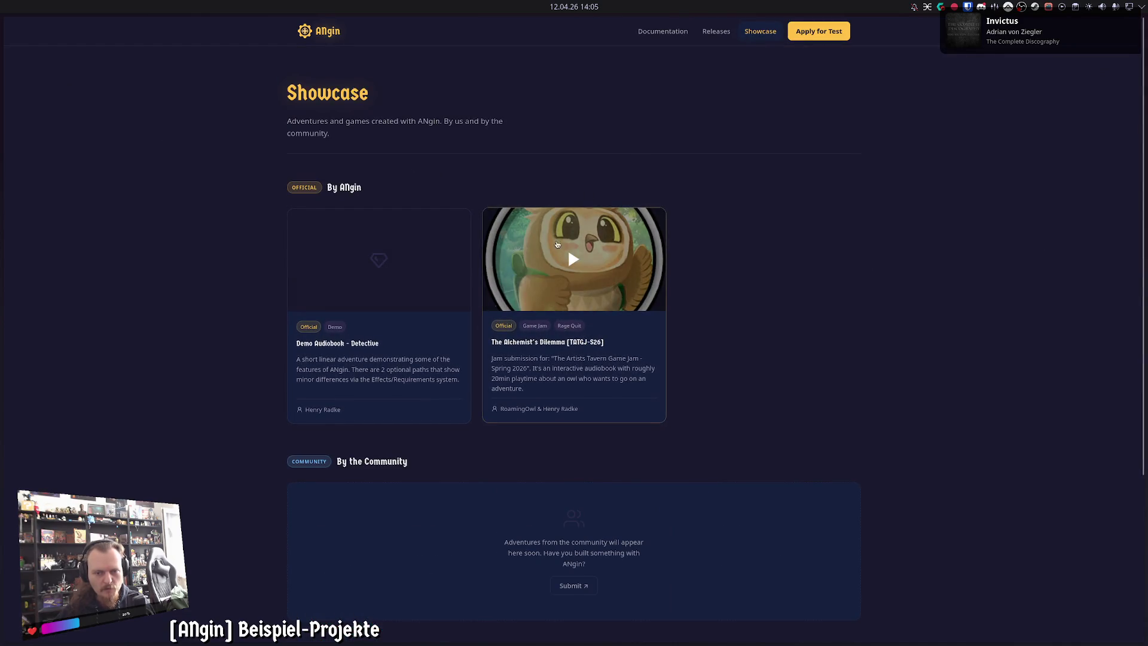
pyautogui.click(573, 263)
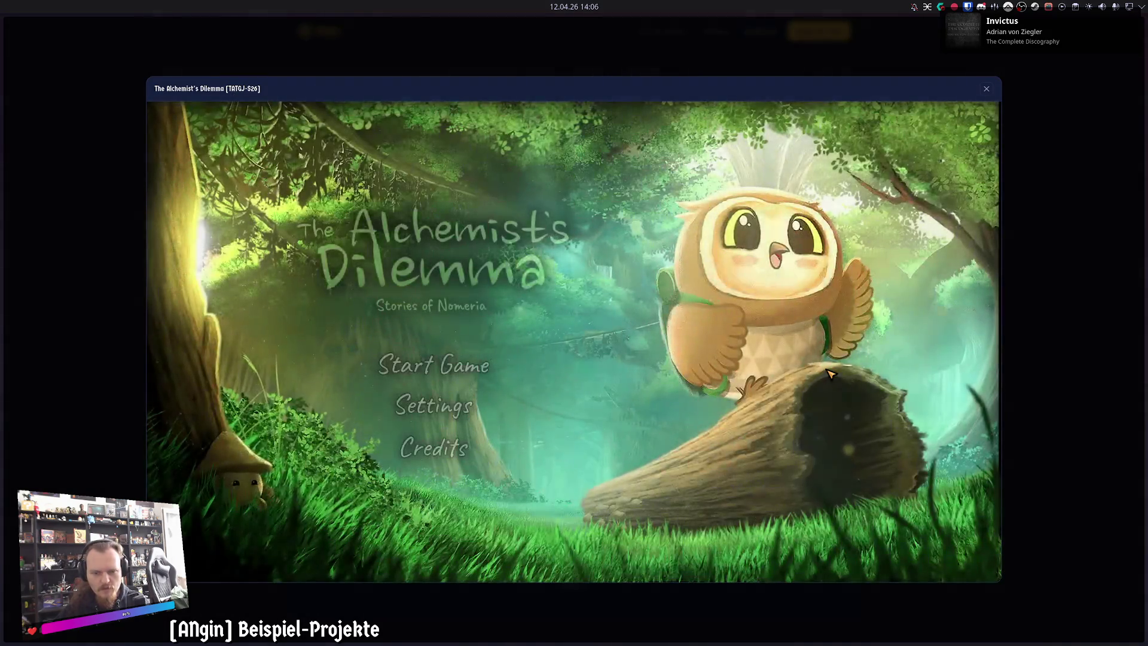
# Step: Start the game, choose 'Go back to sleep', restart after Game Over, and close the player
pyautogui.click(432, 367)
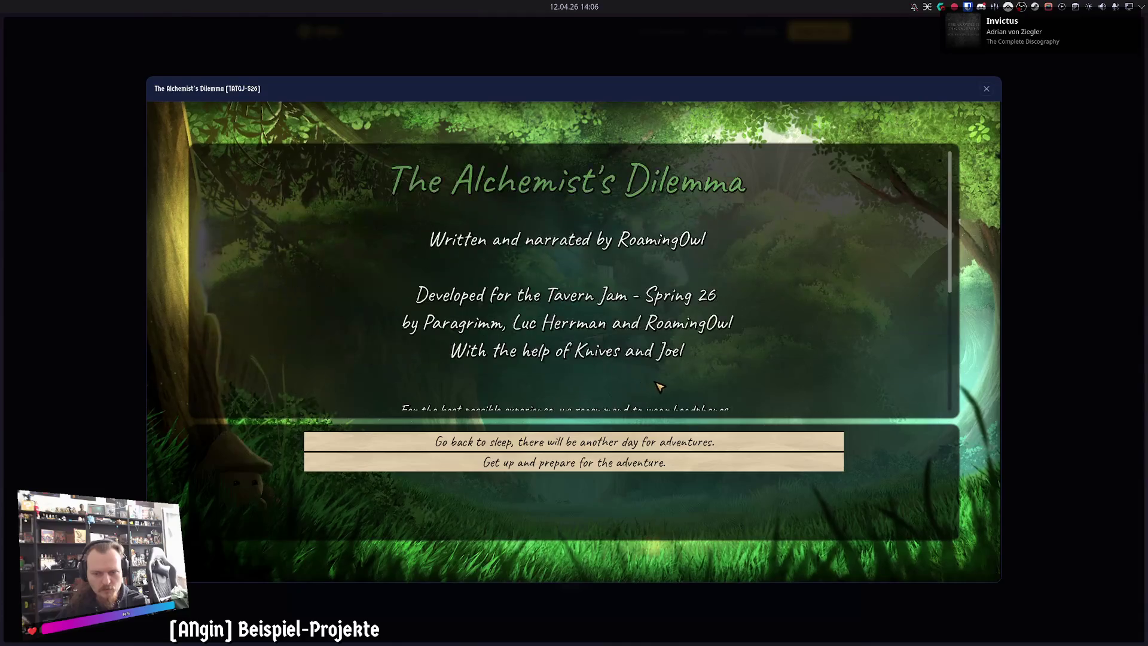
pyautogui.click(677, 447)
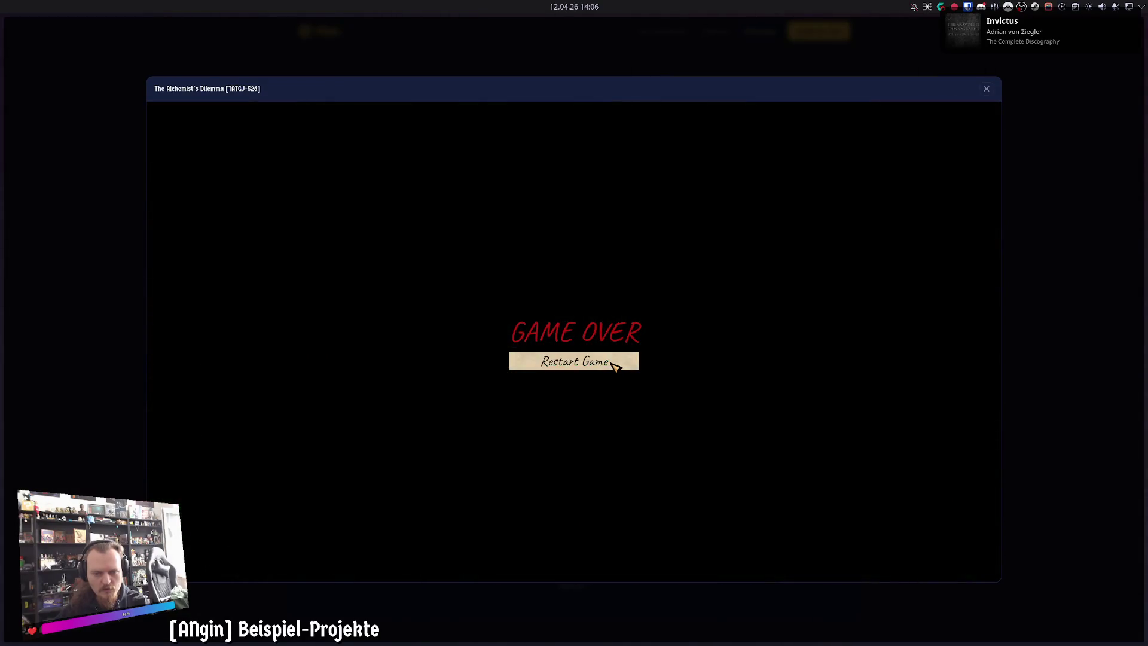
pyautogui.click(614, 365)
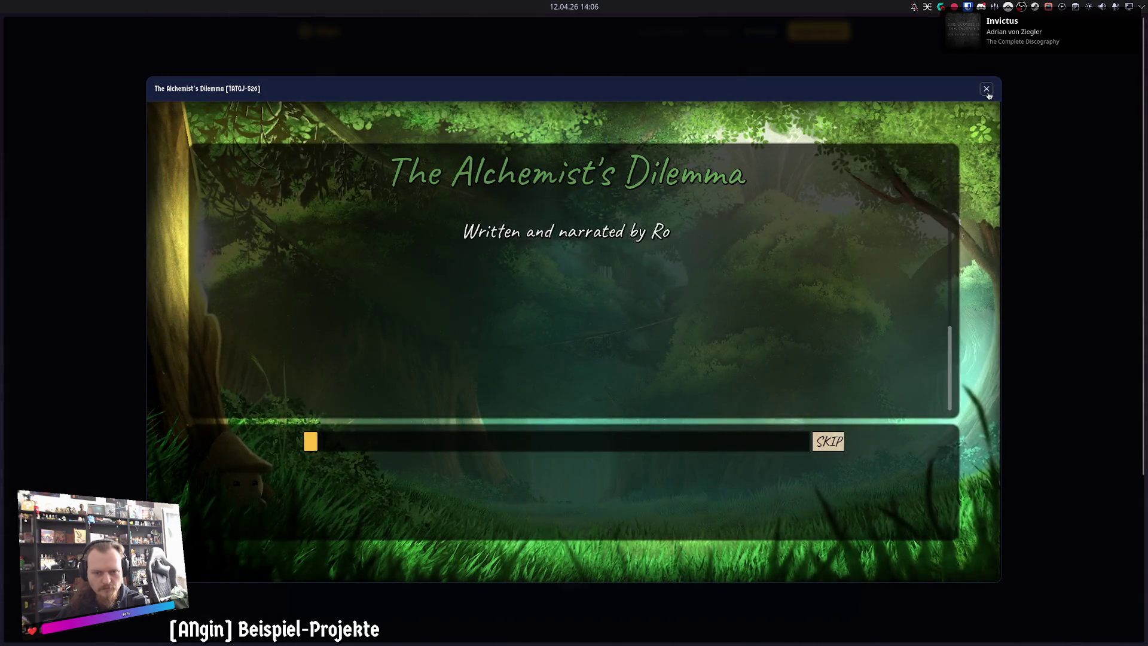
pyautogui.click(987, 90)
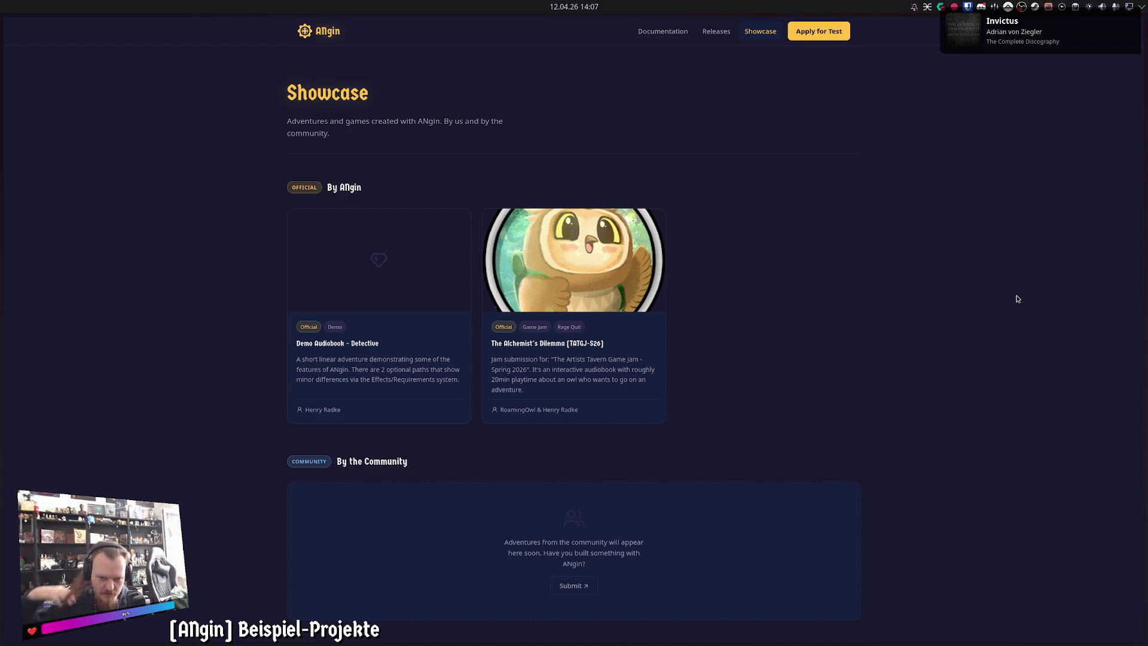
# Step: Open the Apply for Test Access page and scroll through its form
pyautogui.click(819, 36)
pyautogui.scroll(-10, 278, 370)
pyautogui.scroll(10, 276, 379)
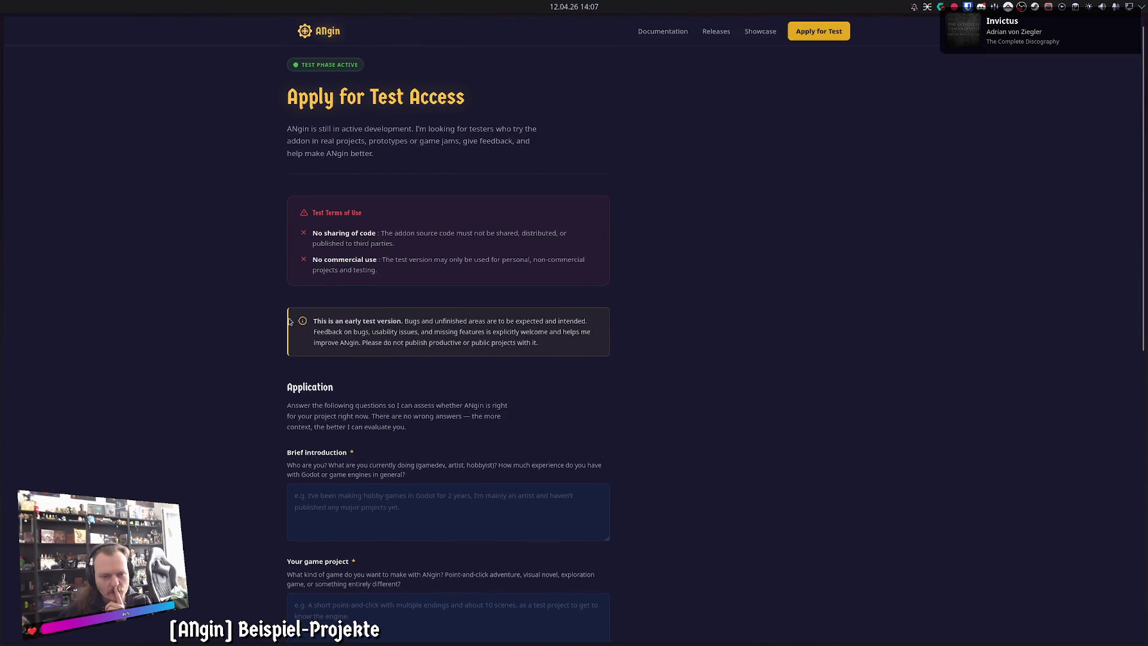
pyautogui.scroll(-4, 267, 439)
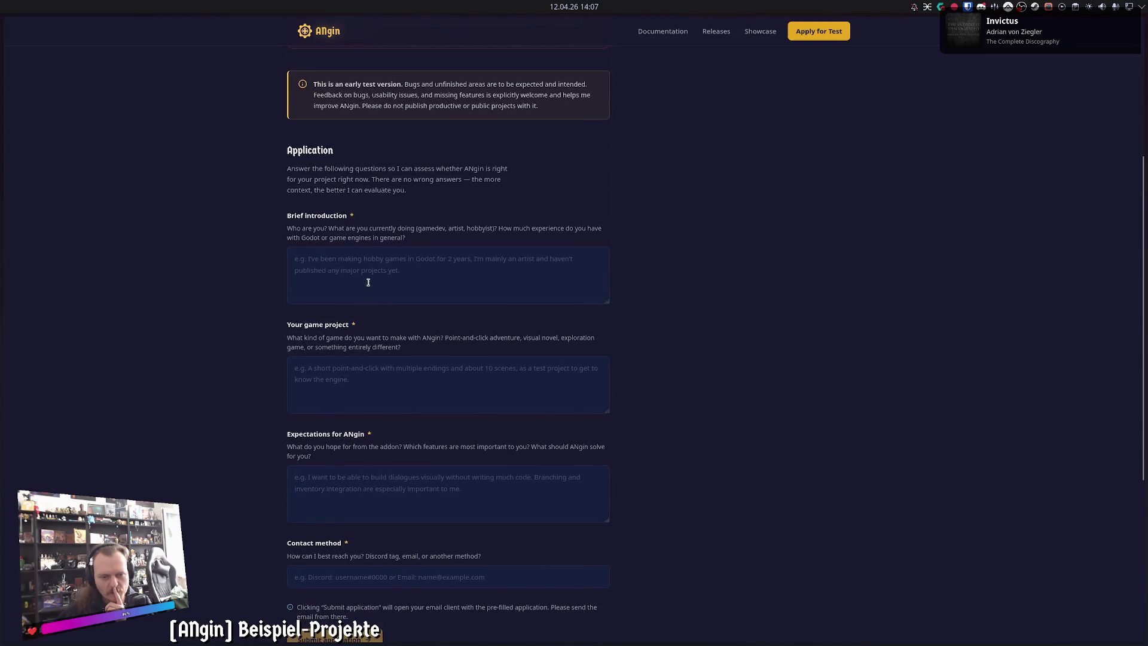
pyautogui.moveTo(432, 239); pyautogui.dragTo(293, 226)
pyautogui.click(270, 318)
pyautogui.scroll(-3, 255, 422)
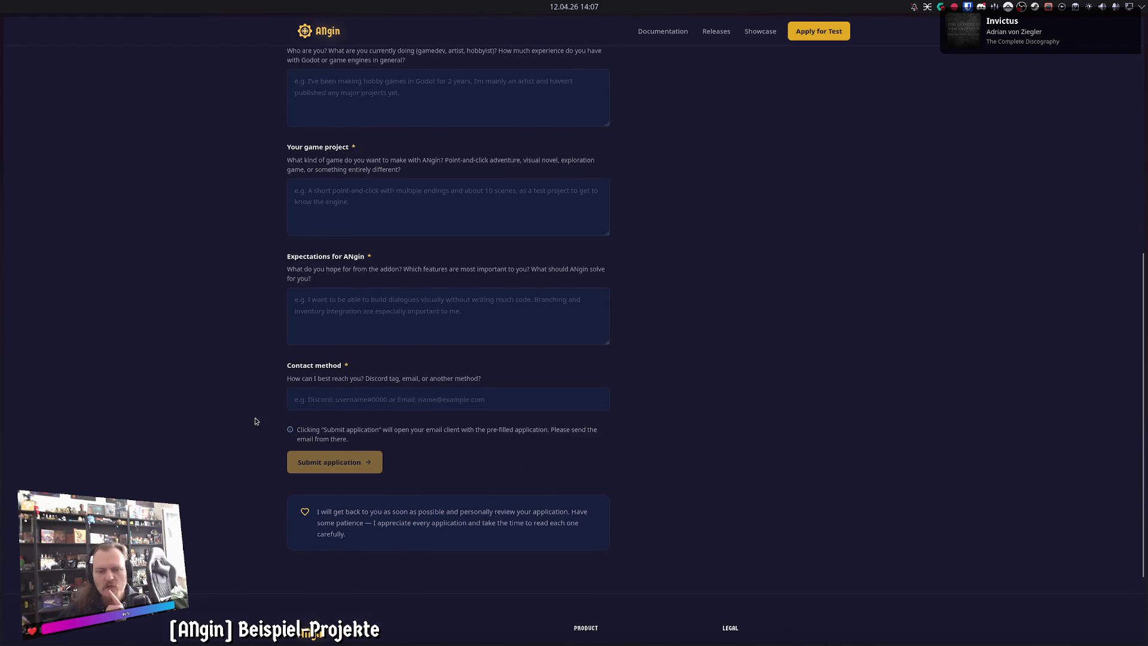
pyautogui.scroll(7, 254, 422)
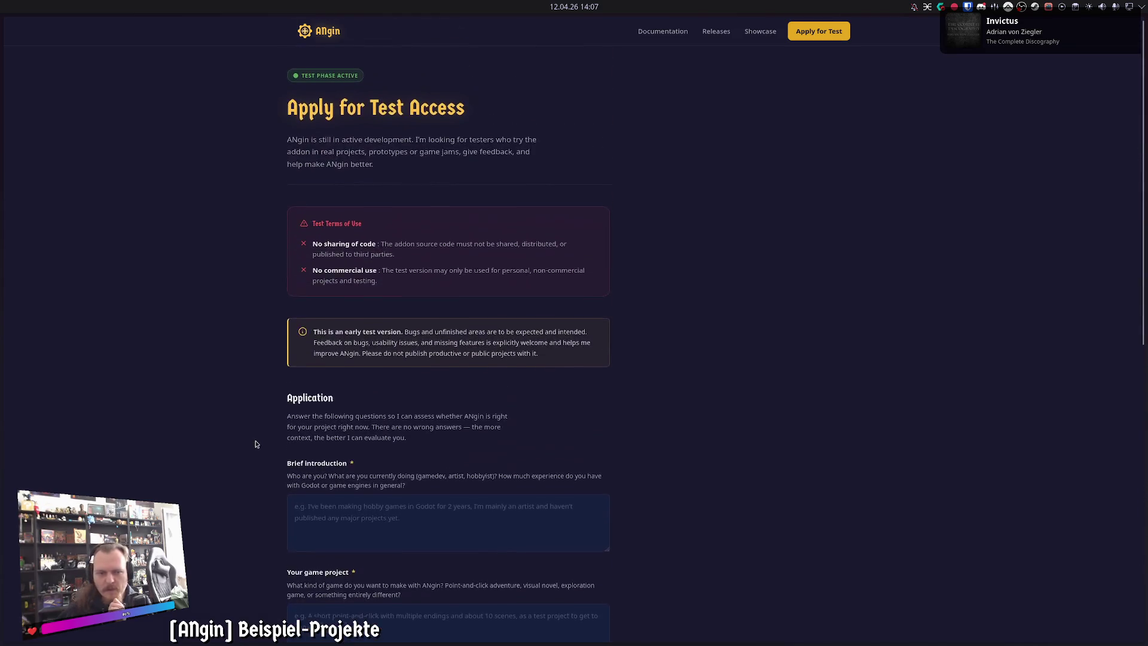
# Step: Return to the ANgin home page, scroll through it, and bring Godot back to the front
pyautogui.click(324, 38)
pyautogui.scroll(-2, 201, 388)
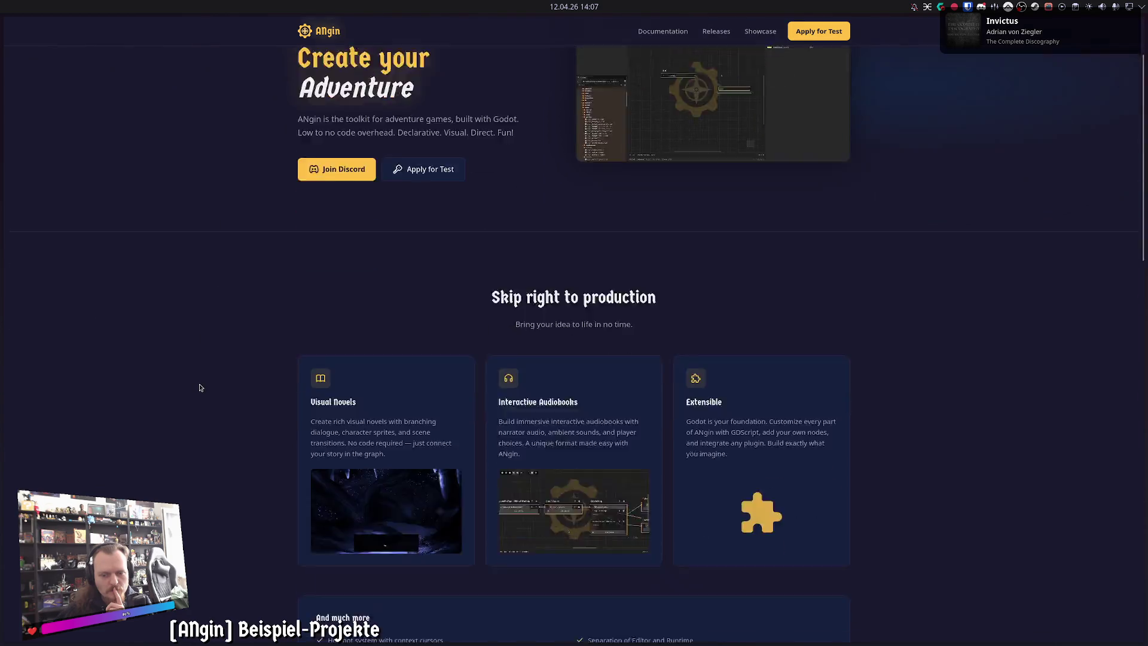
pyautogui.scroll(-2, 200, 387)
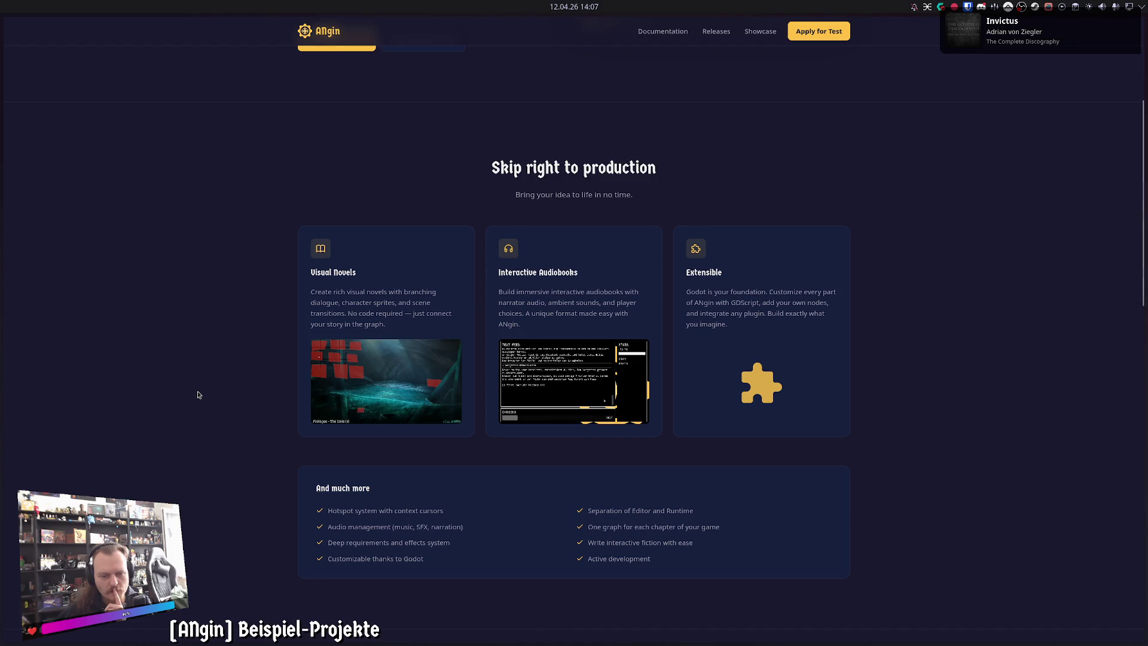
pyautogui.scroll(4, 198, 394)
pyautogui.moveTo(5, 251)
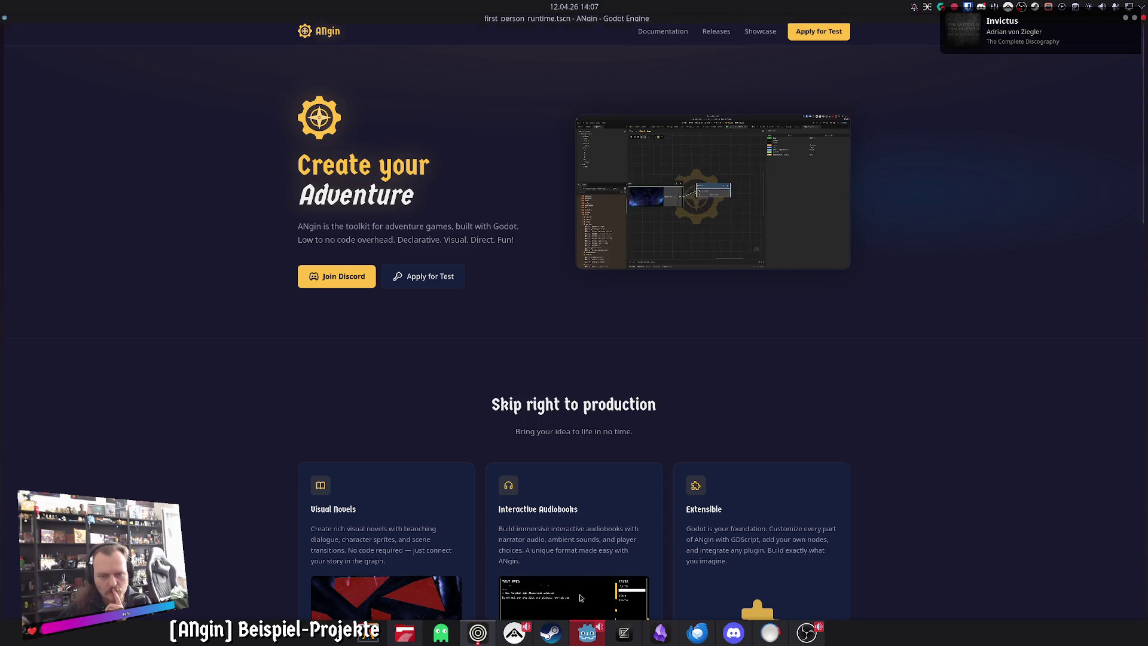
pyautogui.click(587, 633)
# Step: Enlarge the node graph area and pan around the Chapter 3 graph
pyautogui.moveTo(537, 493)
pyautogui.mouseDown()
pyautogui.moveTo(535, 450)
pyautogui.moveTo(531, 535)
pyautogui.moveTo(520, 139)
pyautogui.moveTo(532, 541)
pyautogui.moveTo(535, 230)
pyautogui.moveTo(527, 356)
pyautogui.moveTo(526, 330)
pyautogui.moveTo(502, 347)
pyautogui.moveTo(502, 332)
pyautogui.moveTo(500, 589)
pyautogui.moveTo(499, 534)
pyautogui.moveTo(500, 568)
pyautogui.mouseUp()
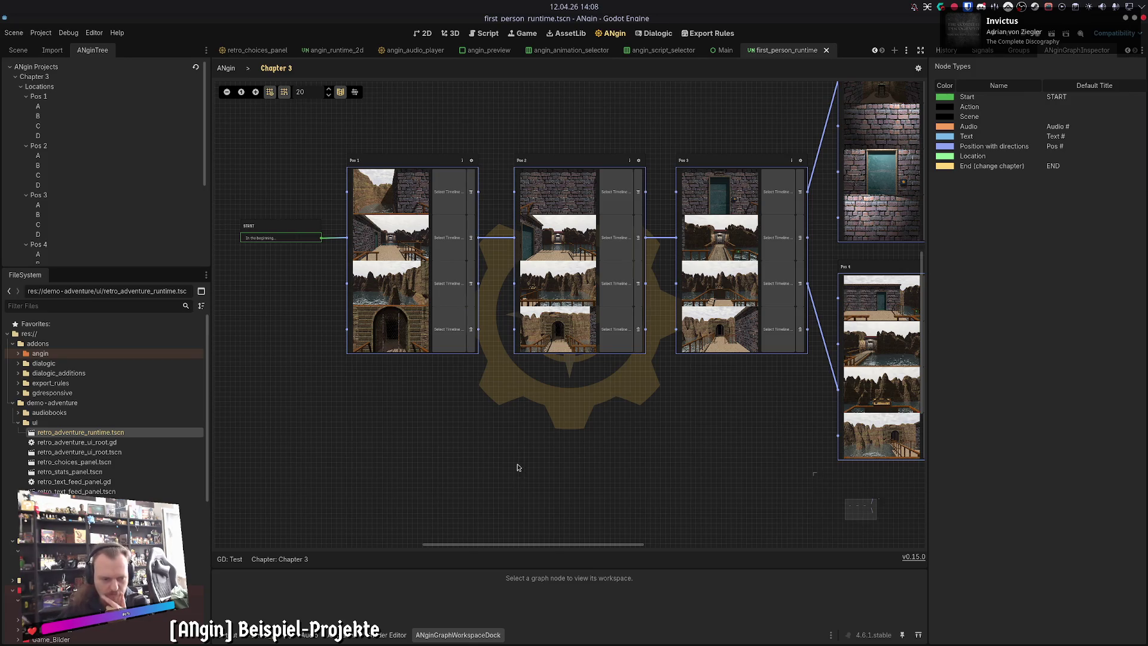
pyautogui.moveTo(208, 440)
pyautogui.mouseDown()
pyautogui.moveTo(190, 600)
pyautogui.moveTo(212, 419)
pyautogui.mouseUp()
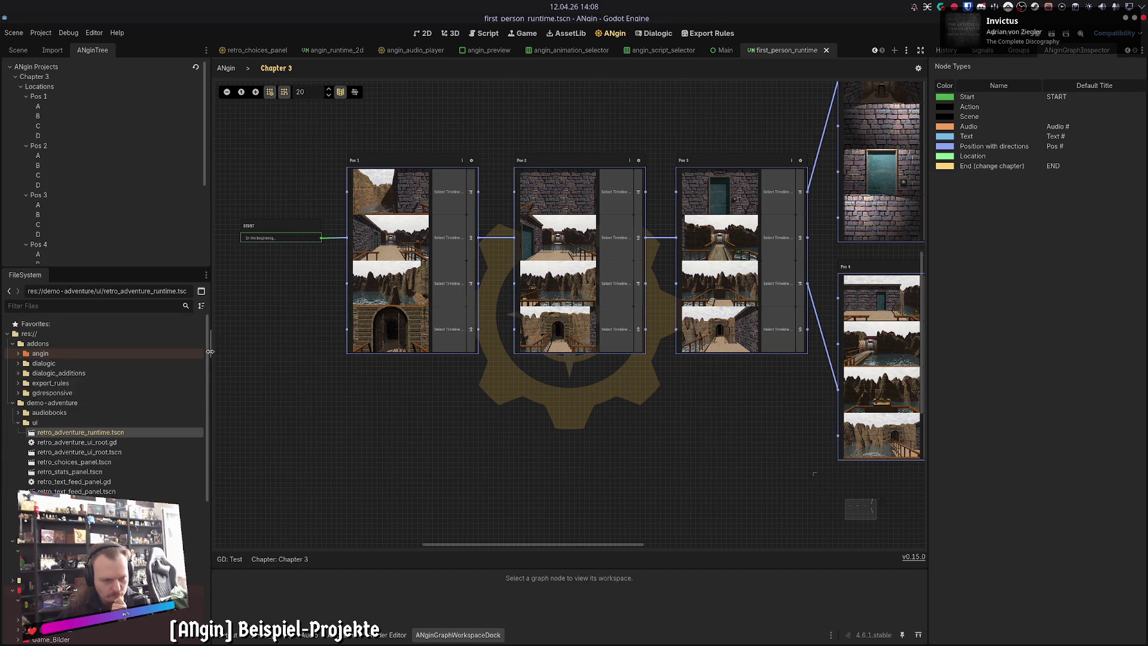
pyautogui.hscroll(3, 361, 384)
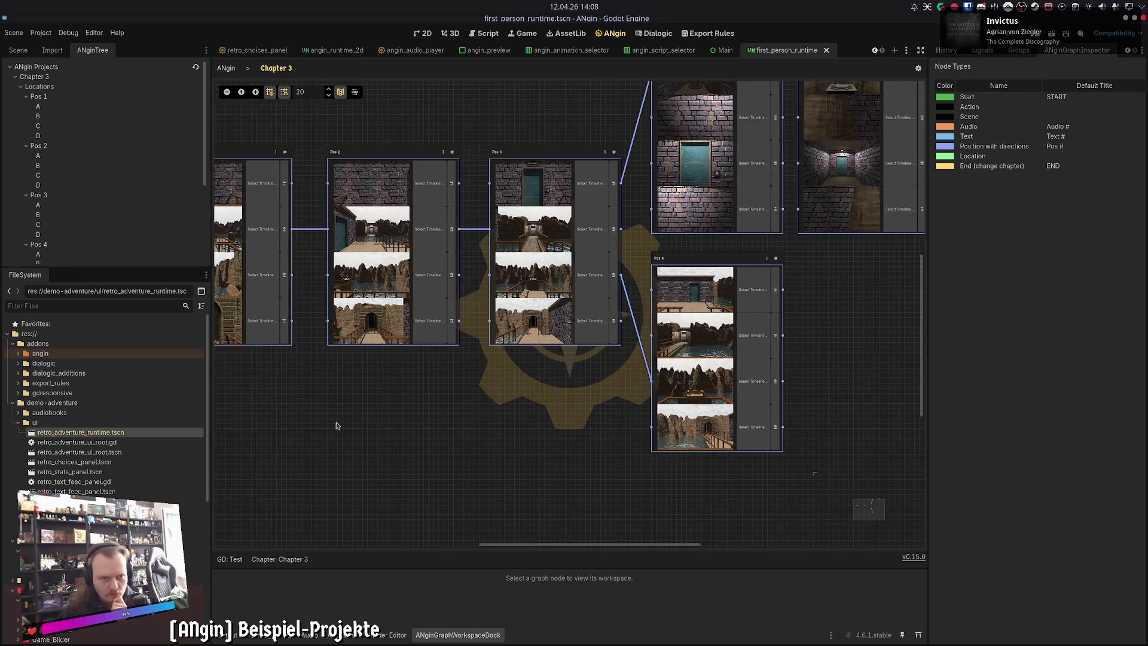
pyautogui.hscroll(-4, 569, 430)
# Step: Mark Chapter 3 as the starting chapter in the chapter list, then switch to the Zed code editor
pyautogui.click(230, 71)
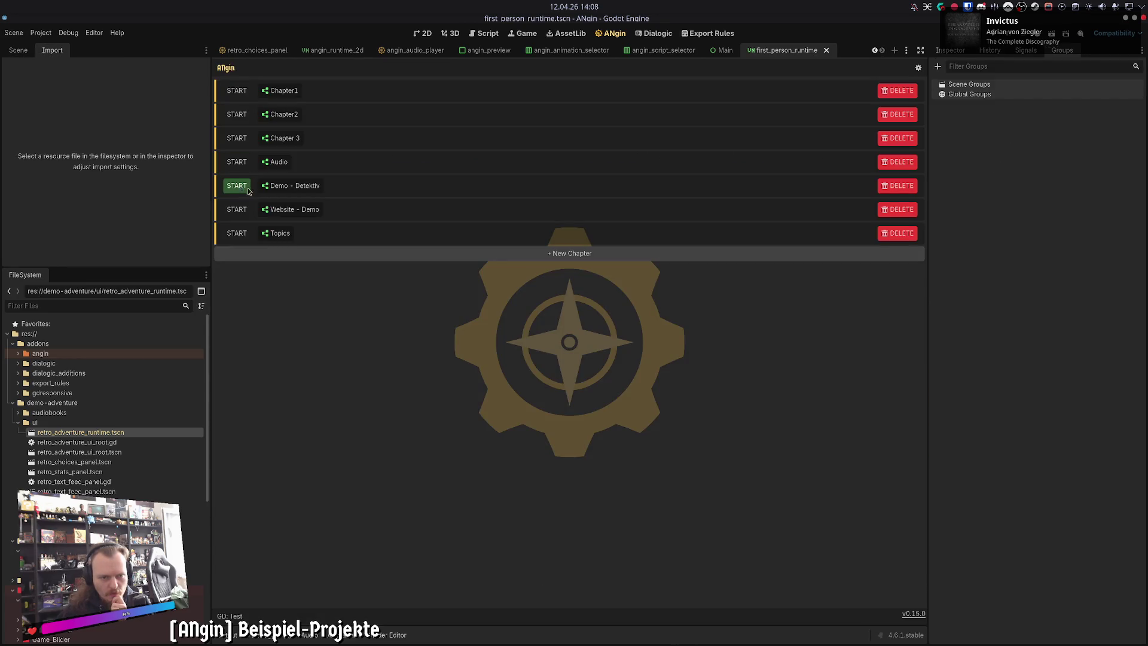
pyautogui.click(237, 140)
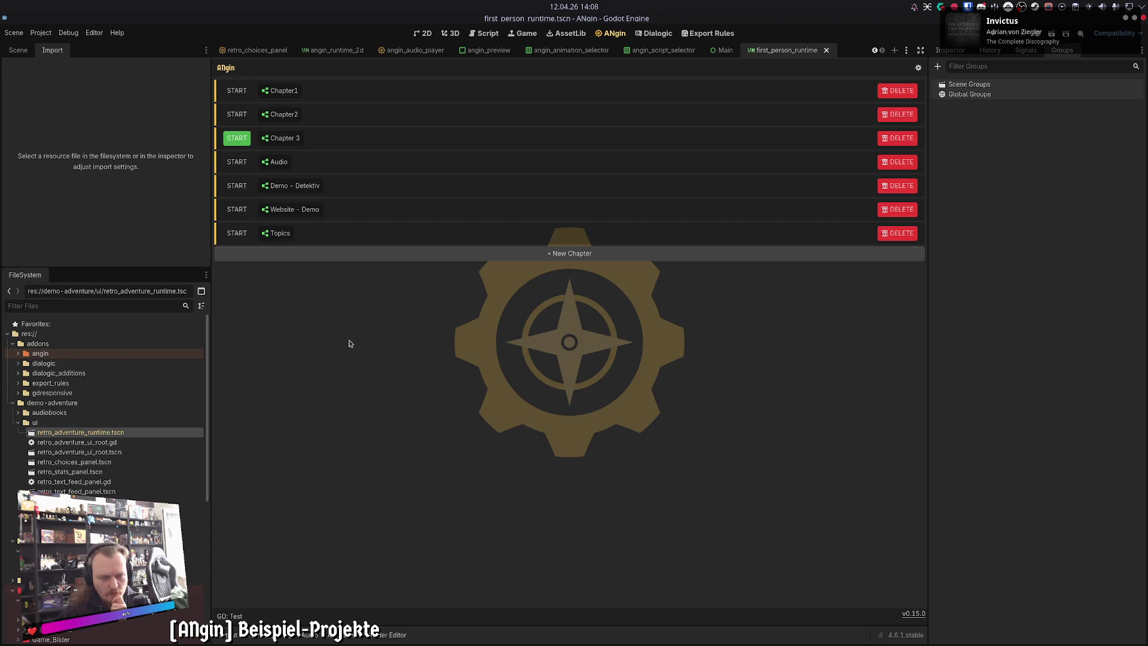
pyautogui.moveTo(563, 638)
pyautogui.click(623, 632)
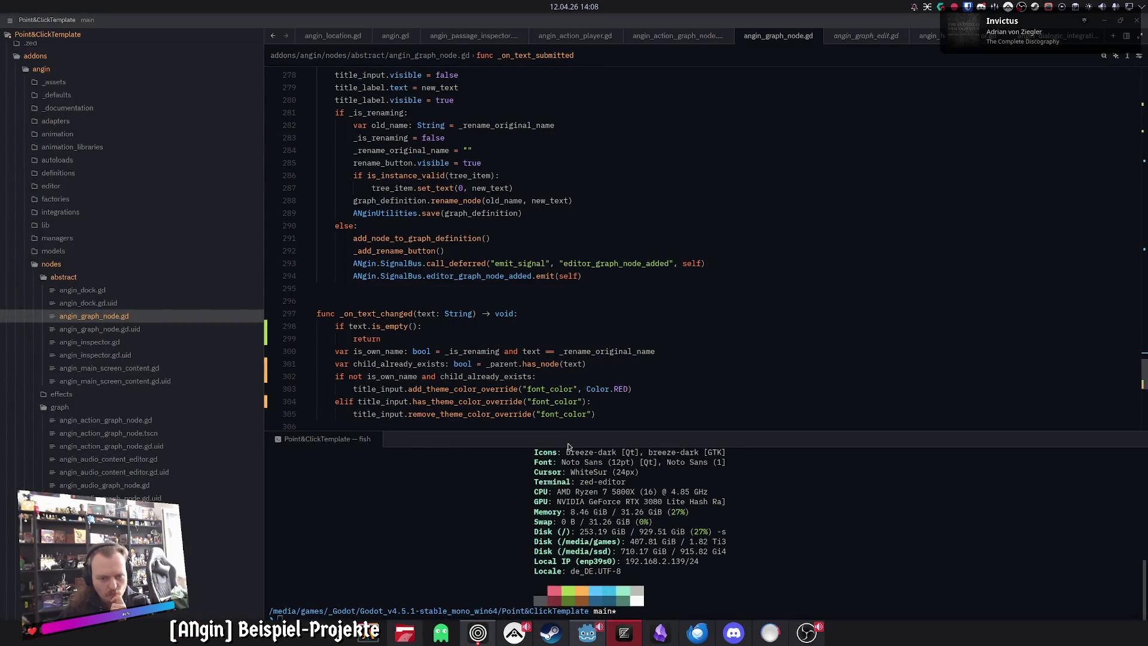